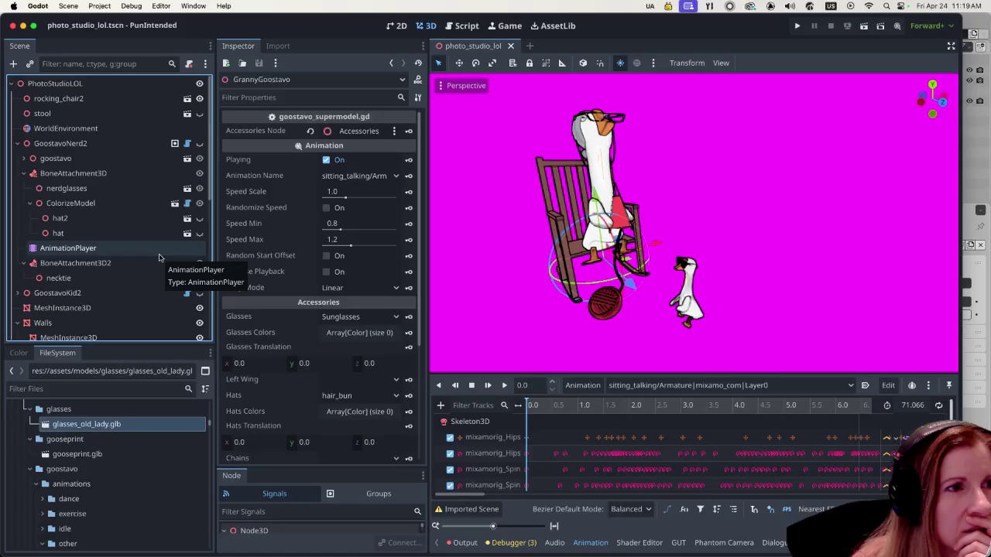
Step: Collapse the GoostavoNerd2 branch in the Scene dock to shorten the tree
scroll(159, 258, down, 3)
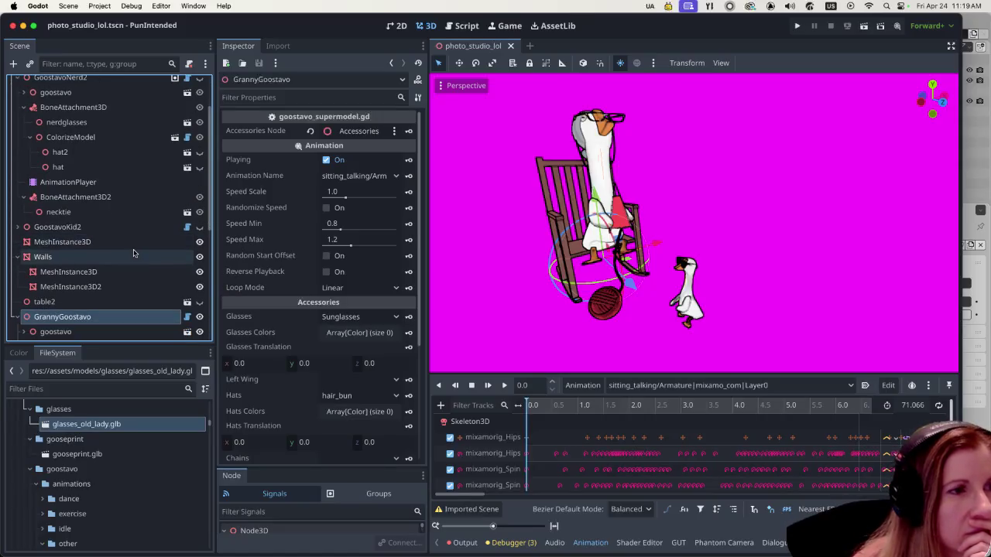
scroll(130, 252, down, 1)
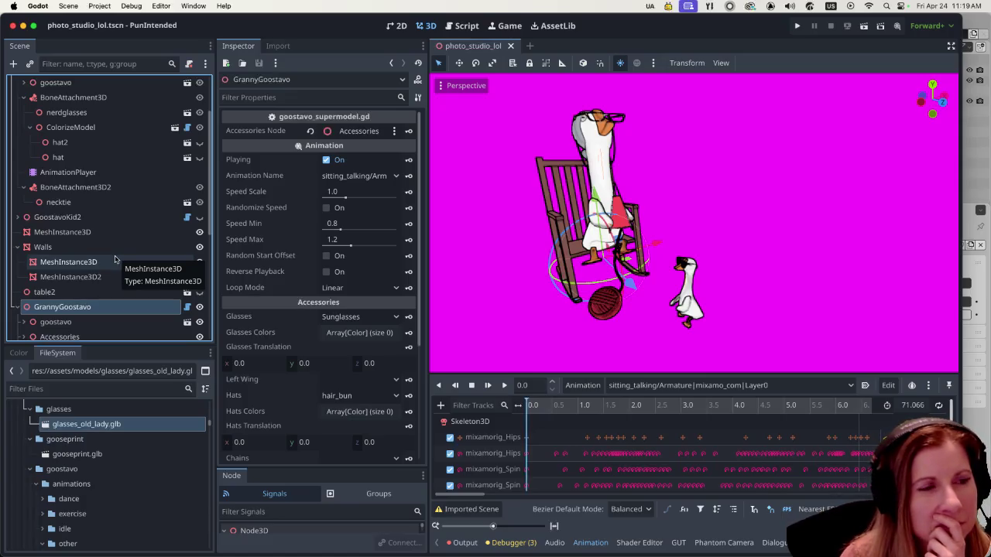
scroll(115, 258, down, 5)
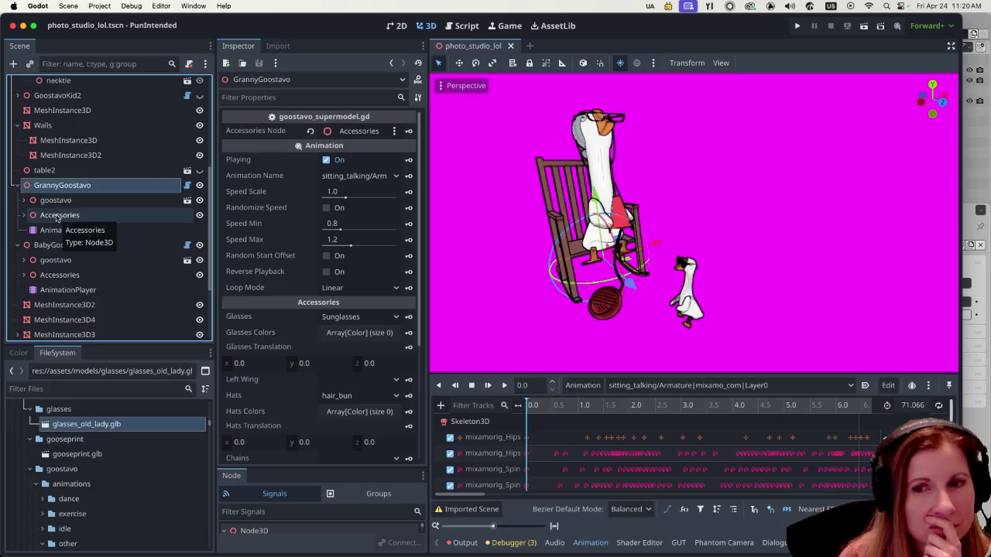
scroll(92, 199, up, 5)
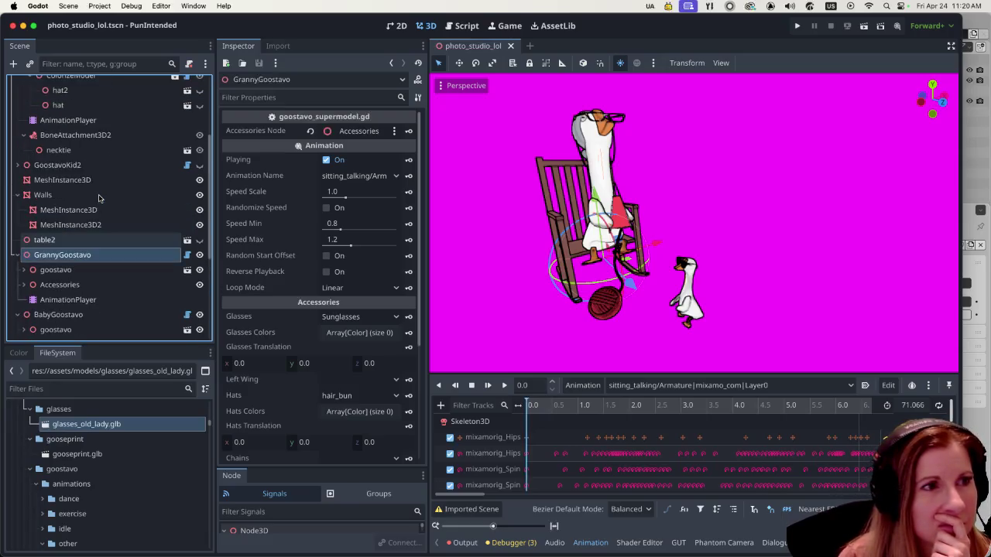
scroll(99, 199, up, 3)
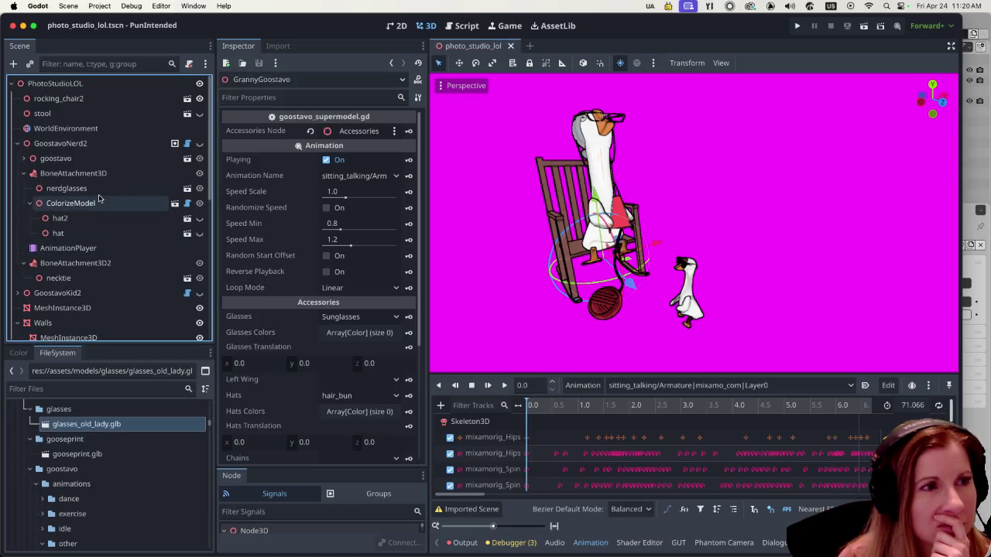
click(17, 144)
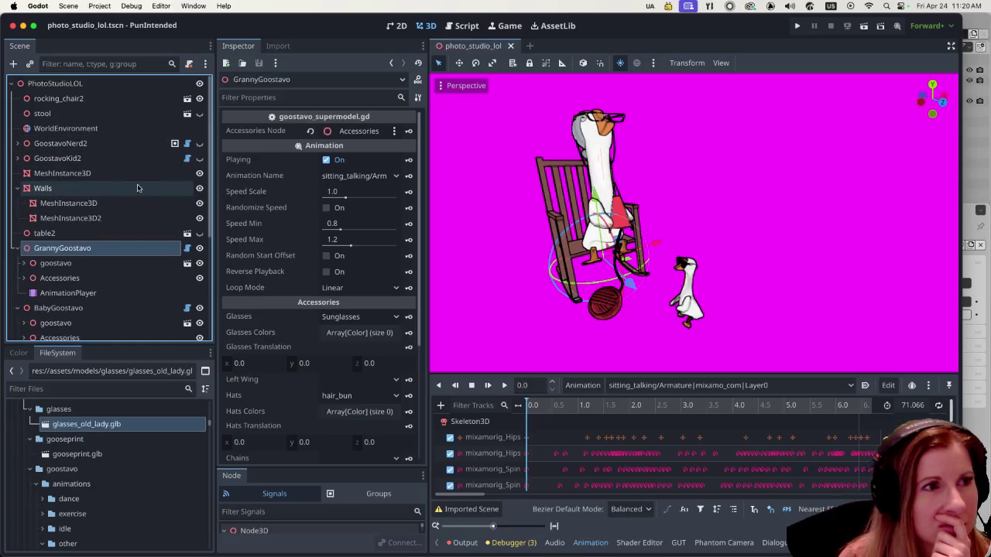
scroll(140, 193, down, 2)
scroll(144, 207, down, 4)
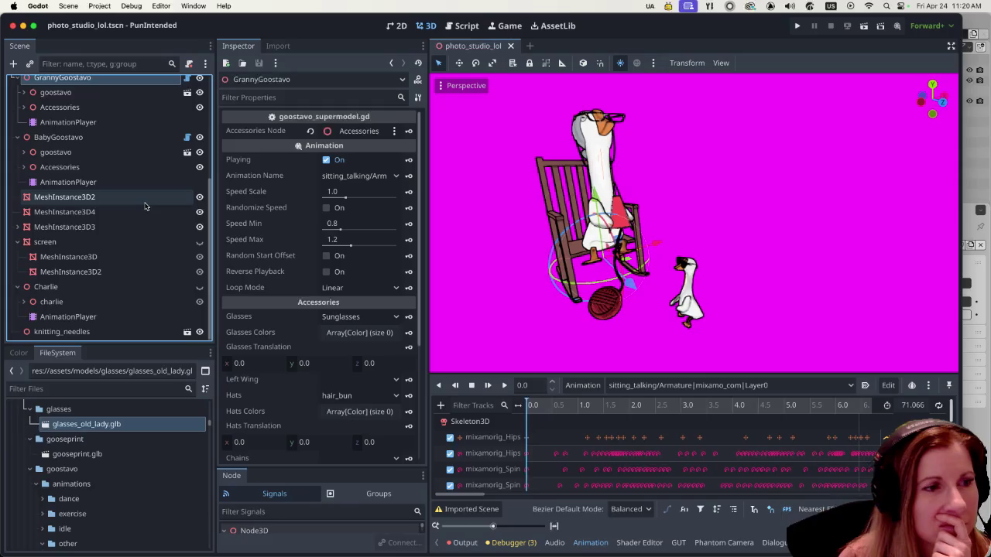
Step: Select the Charlie node, dismiss its context menu, and collapse the Charlie branch
click(80, 289)
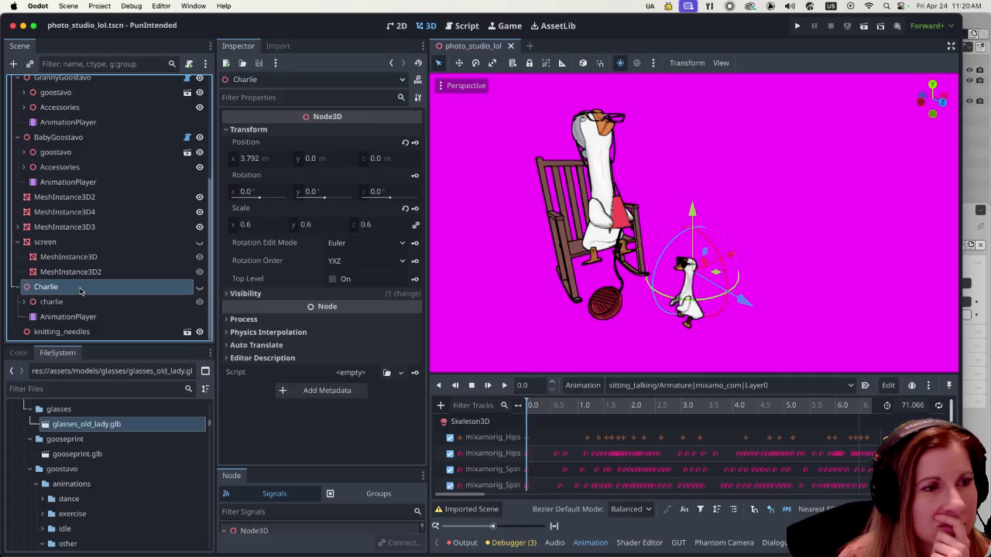
right_click(81, 290)
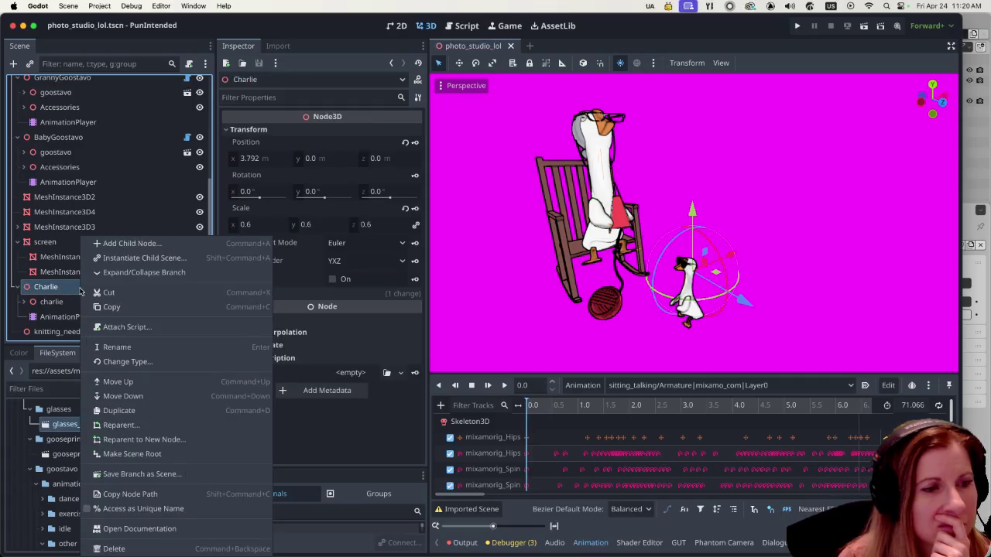
key(Escape)
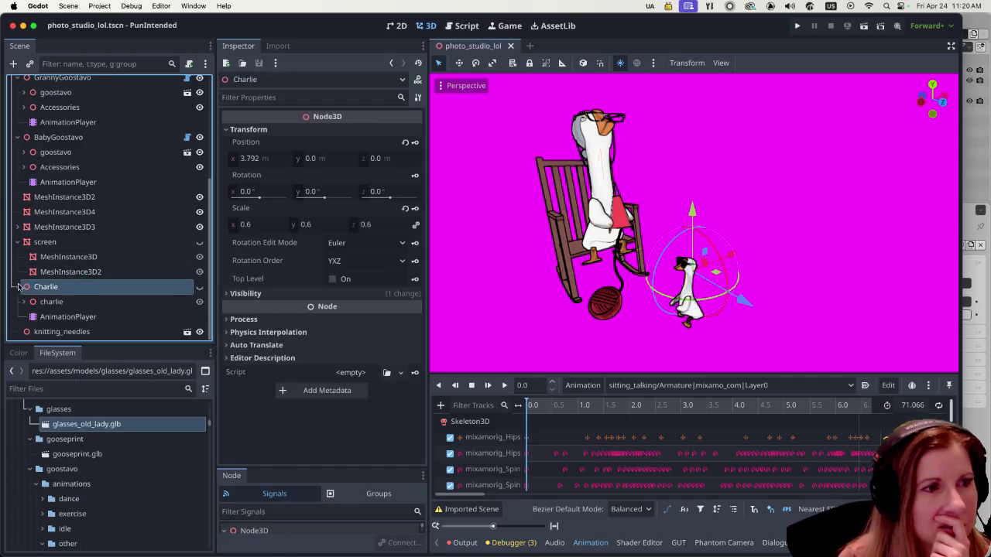
click(19, 287)
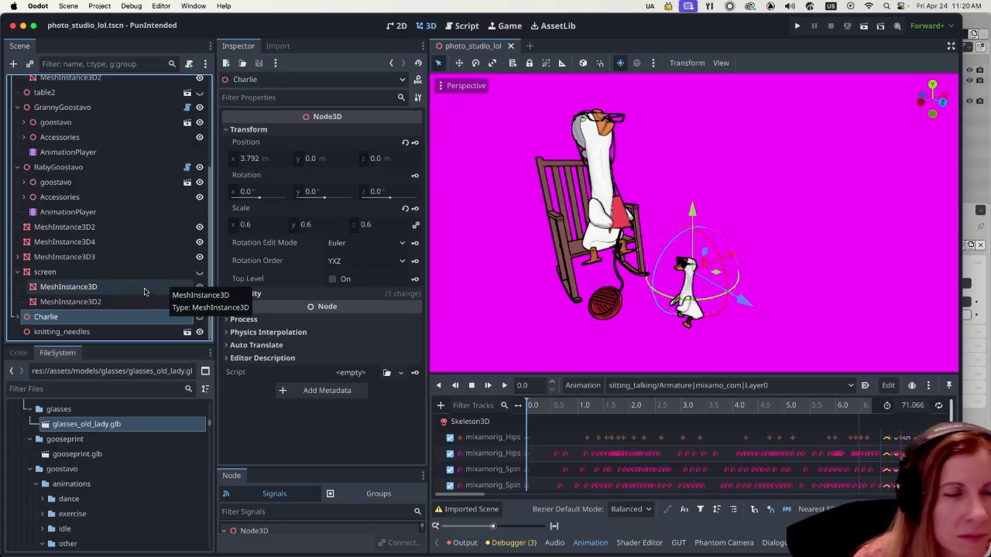
Step: Select the AnimationPlayer under BabyGoostavo to show its settings
scroll(139, 288, up, 3)
scroll(136, 286, up, 2)
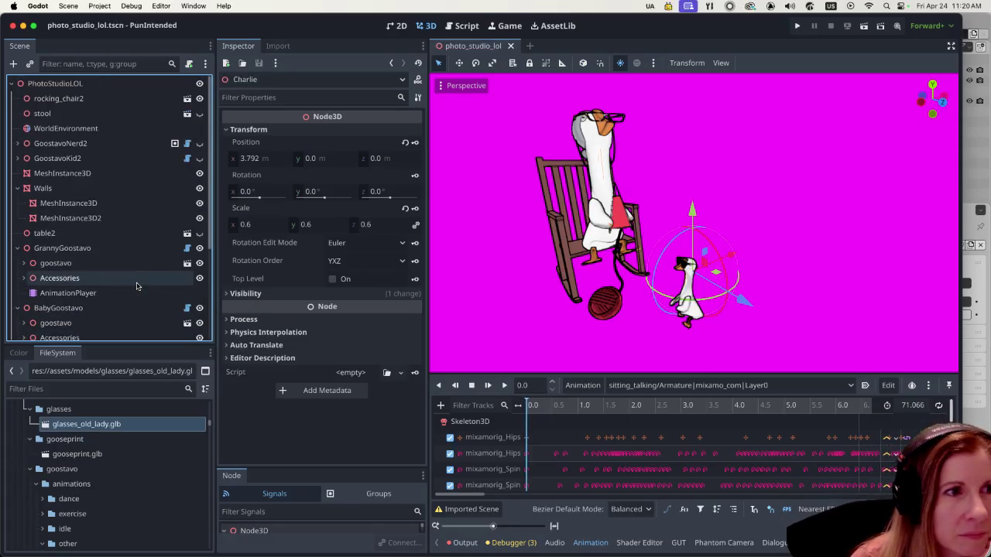
scroll(135, 283, down, 5)
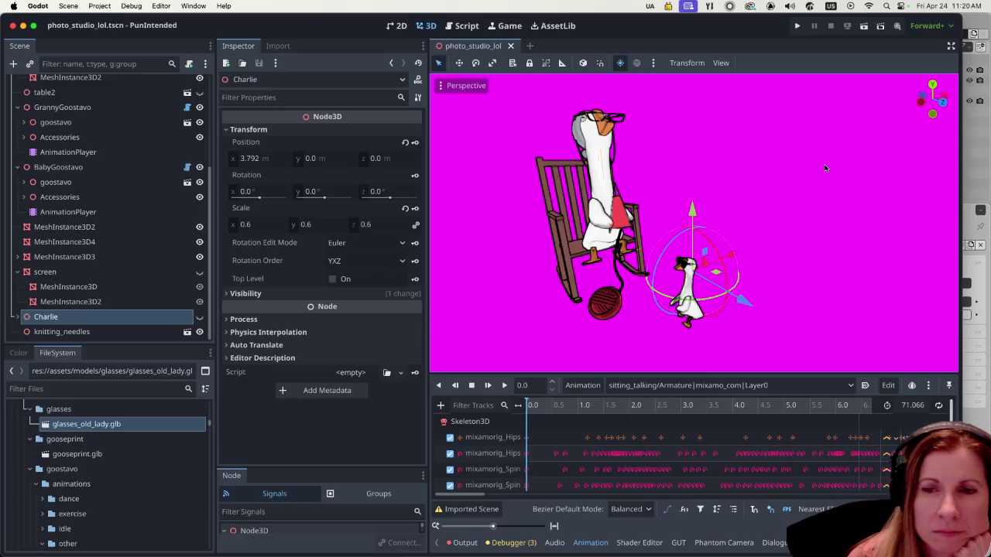
scroll(107, 222, up, 1)
click(107, 222)
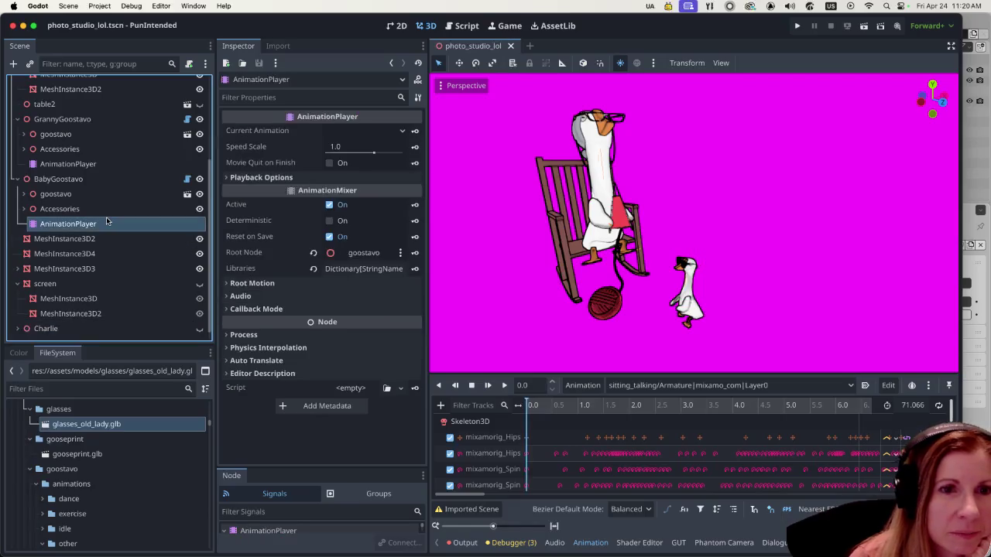
Step: Make GrannyGoostavo's sitting_talking animation autoplay on load
click(93, 165)
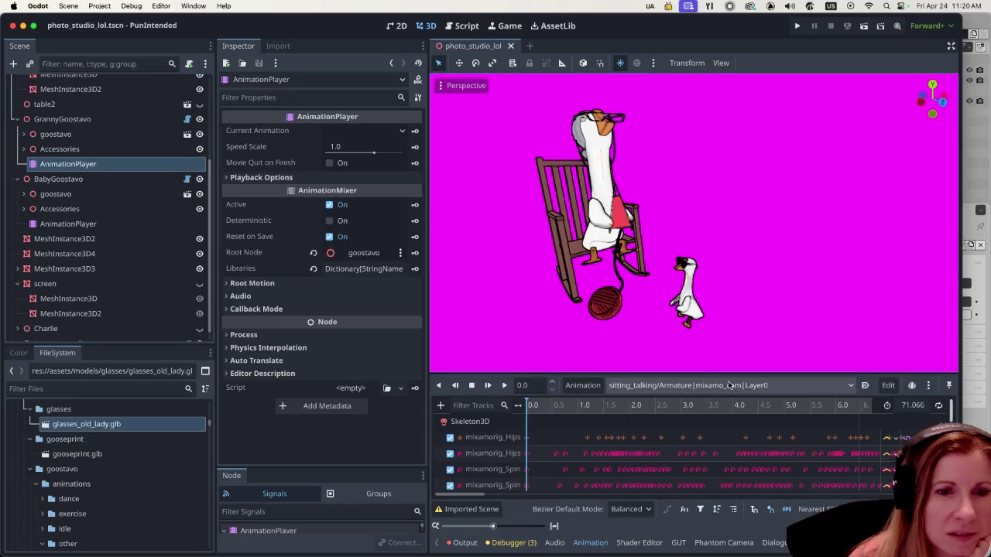
click(865, 384)
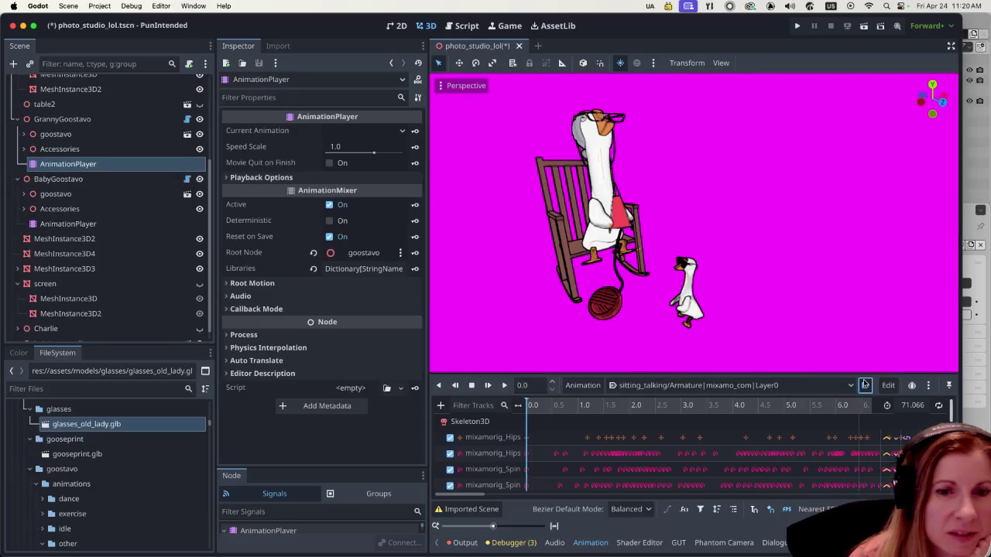
click(94, 224)
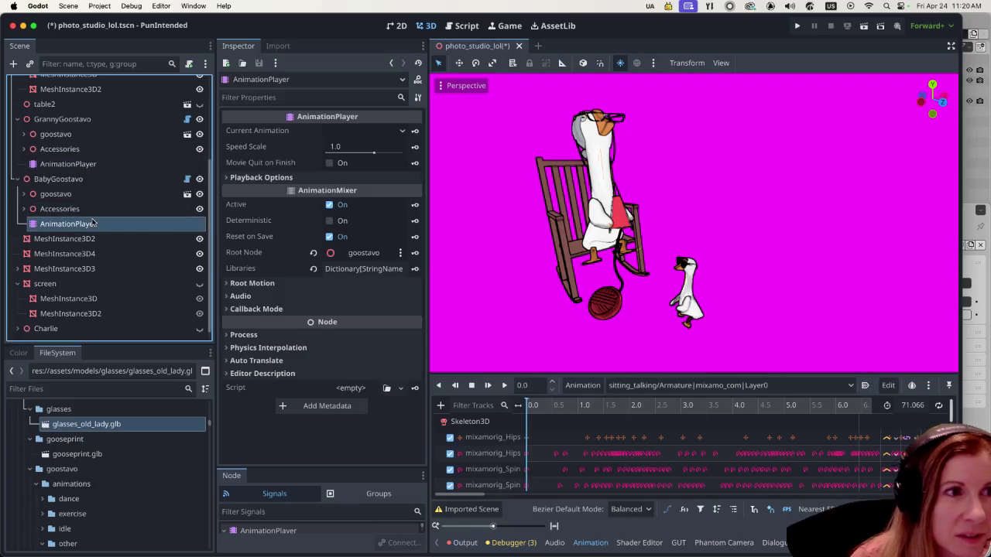
Step: Browse the baby goose's animation list unchanged, then open its Root Node picker
click(648, 387)
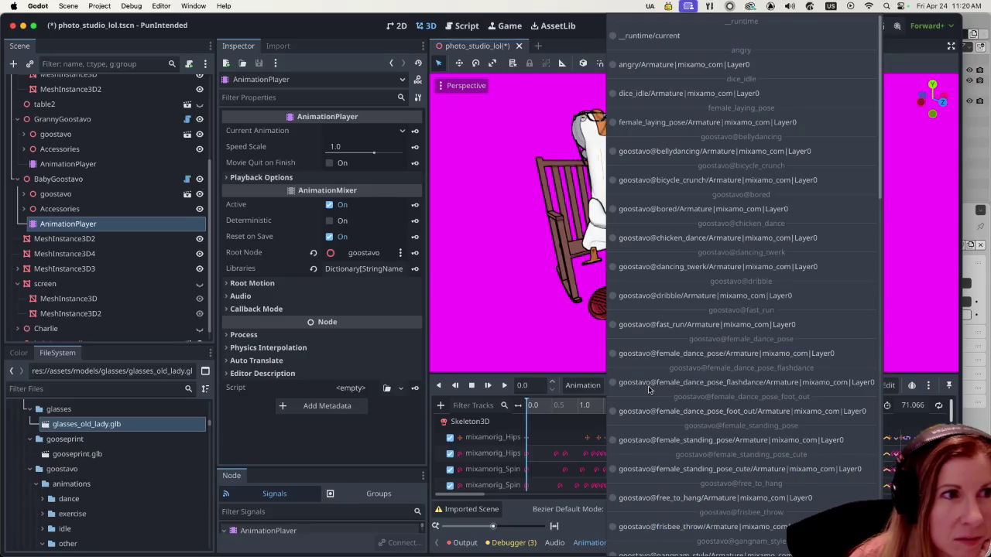
scroll(724, 433, down, 5)
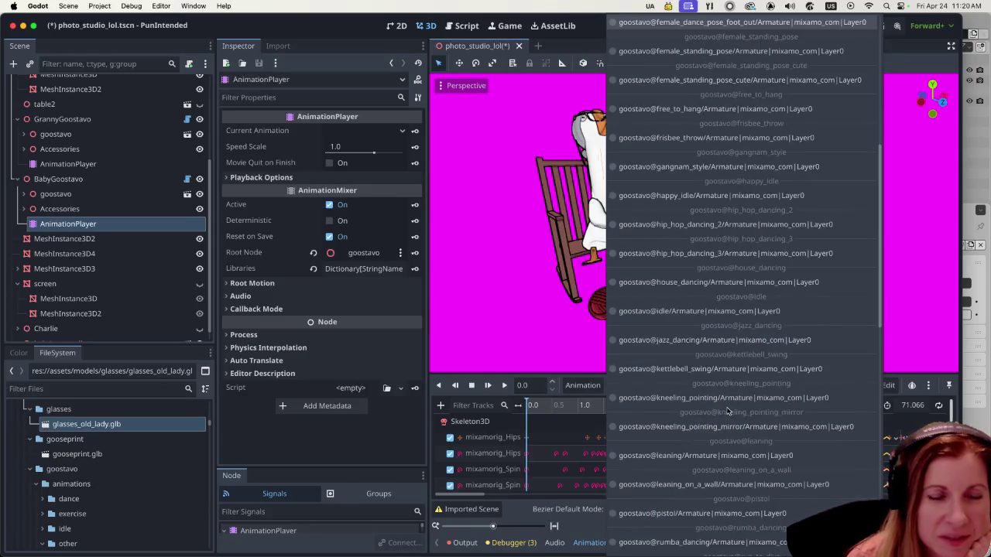
scroll(727, 411, down, 2)
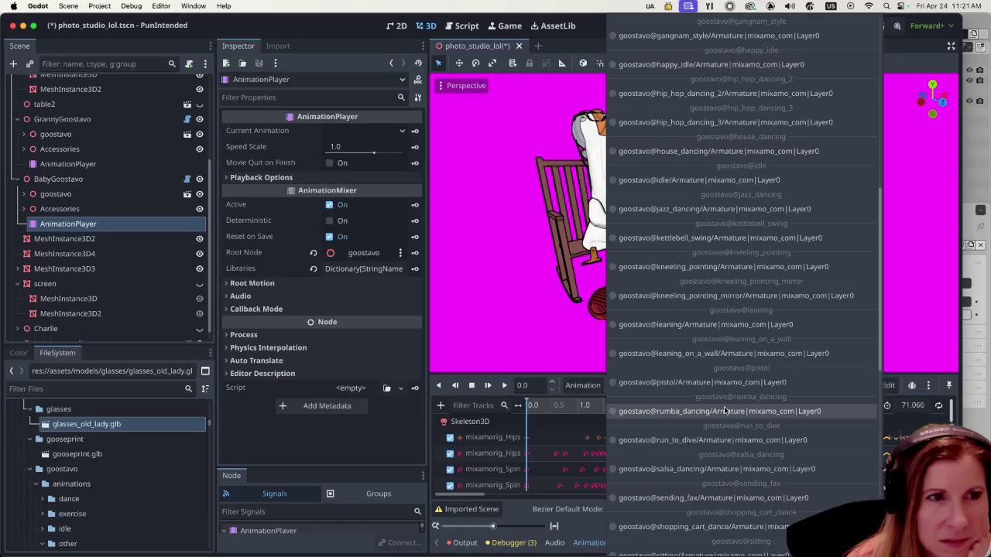
click(101, 207)
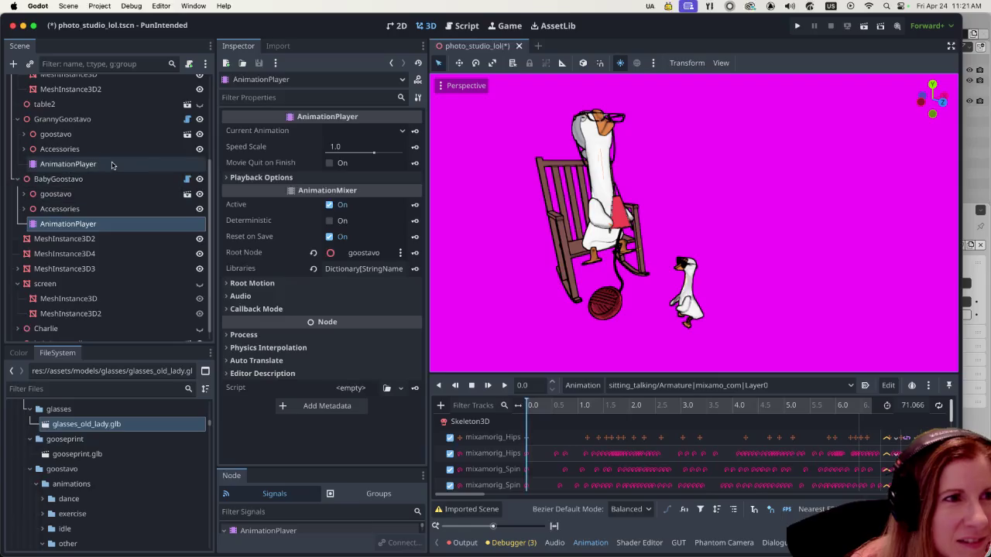
click(349, 255)
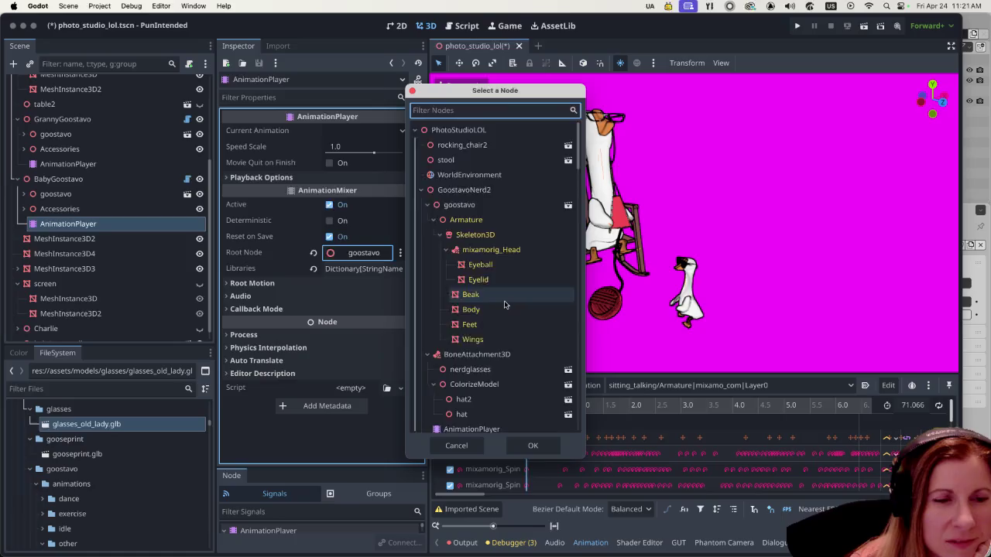
Step: Cancel the Select a Node dialog, keeping goostavo as the root node
scroll(504, 304, down, 5)
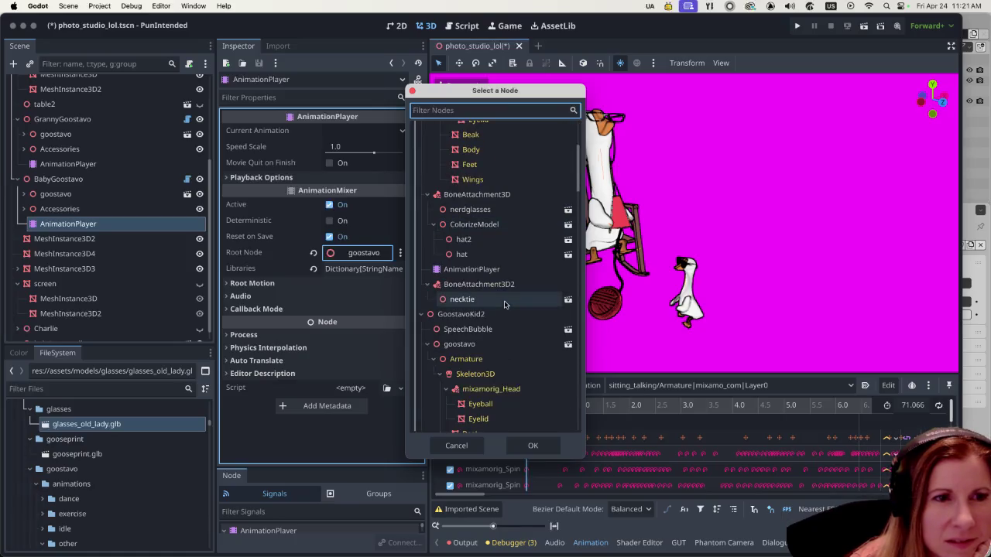
scroll(503, 306, up, 10)
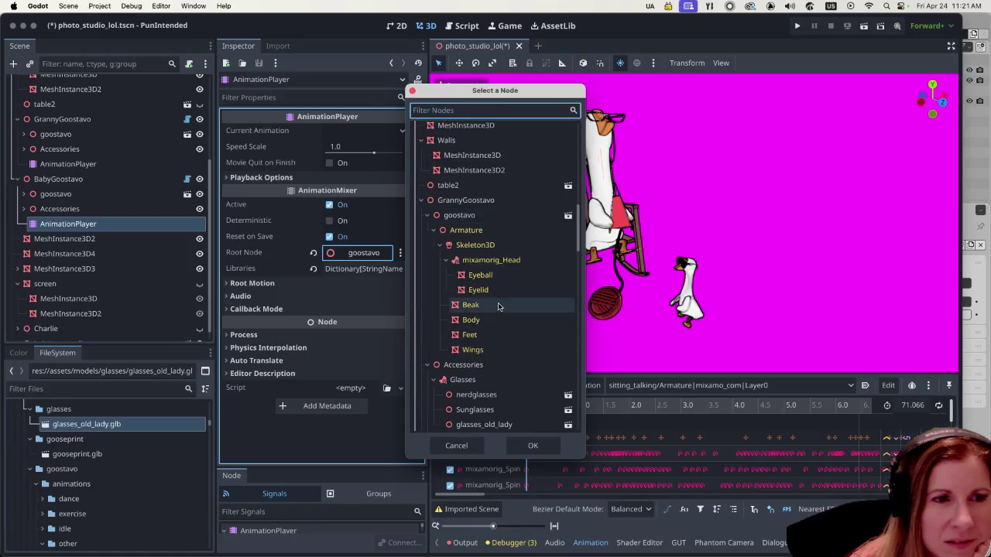
scroll(497, 306, down, 8)
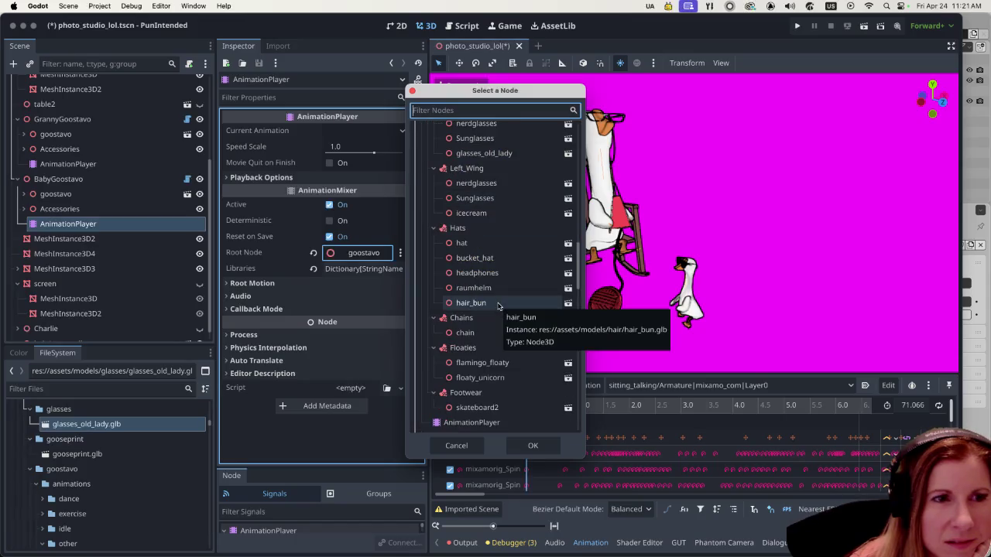
scroll(498, 305, down, 8)
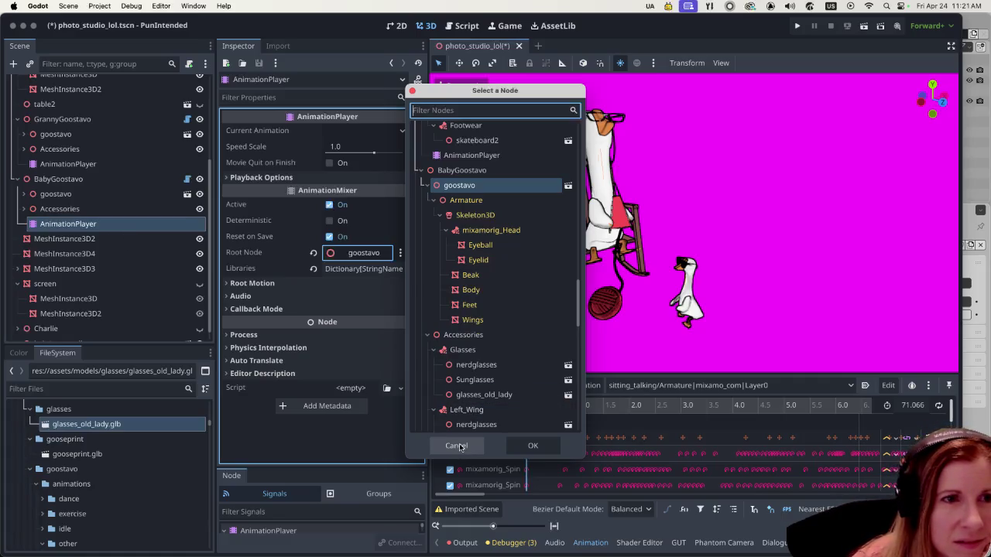
click(458, 446)
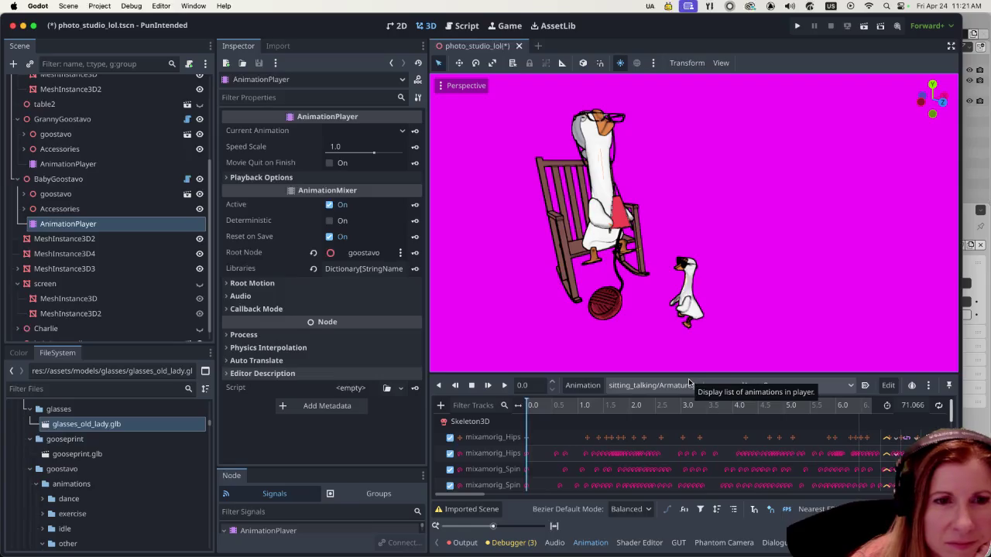
Step: Set BabyGoostavo's AnimationPlayer to male_laying_pose with autoplay on load
click(629, 385)
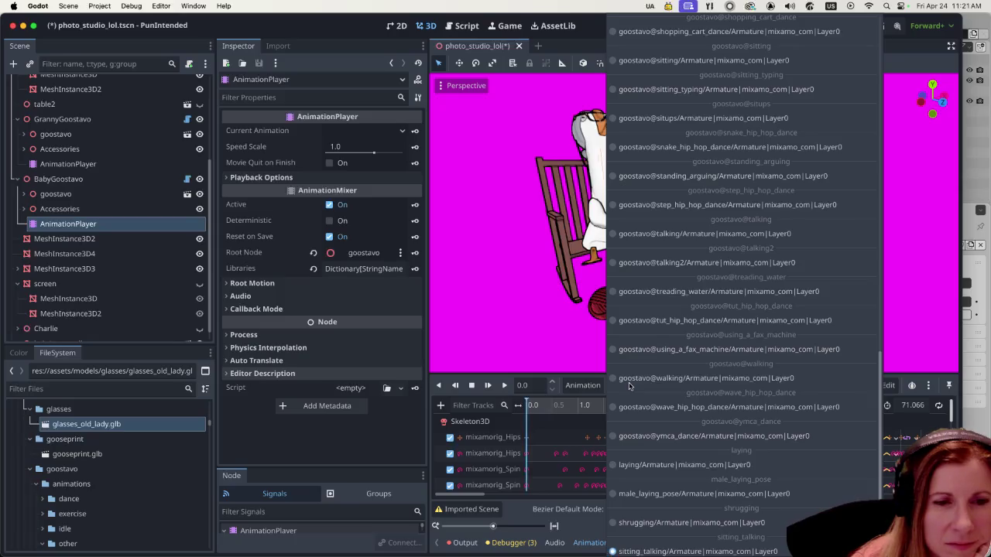
click(659, 466)
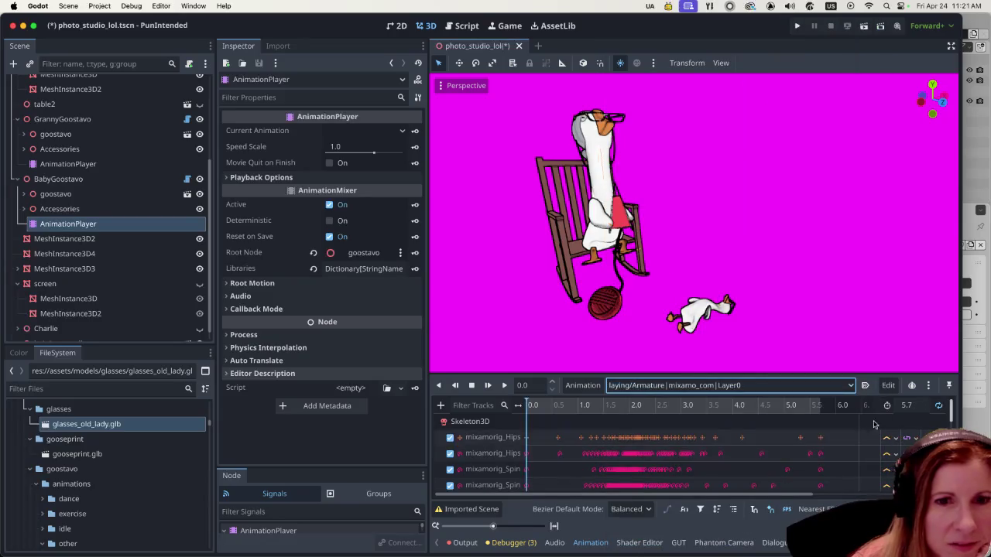
click(727, 385)
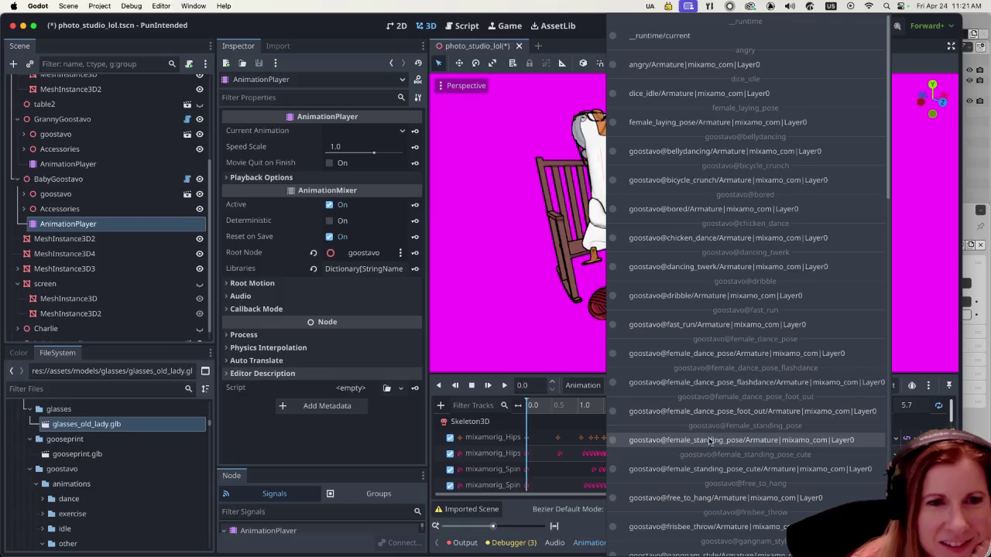
scroll(727, 428, down, 3)
scroll(727, 428, down, 15)
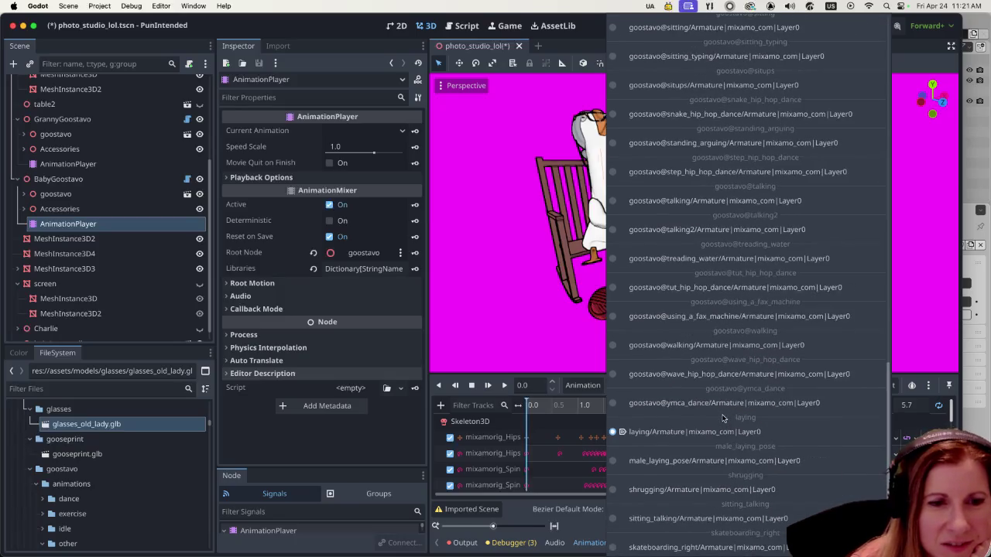
click(699, 459)
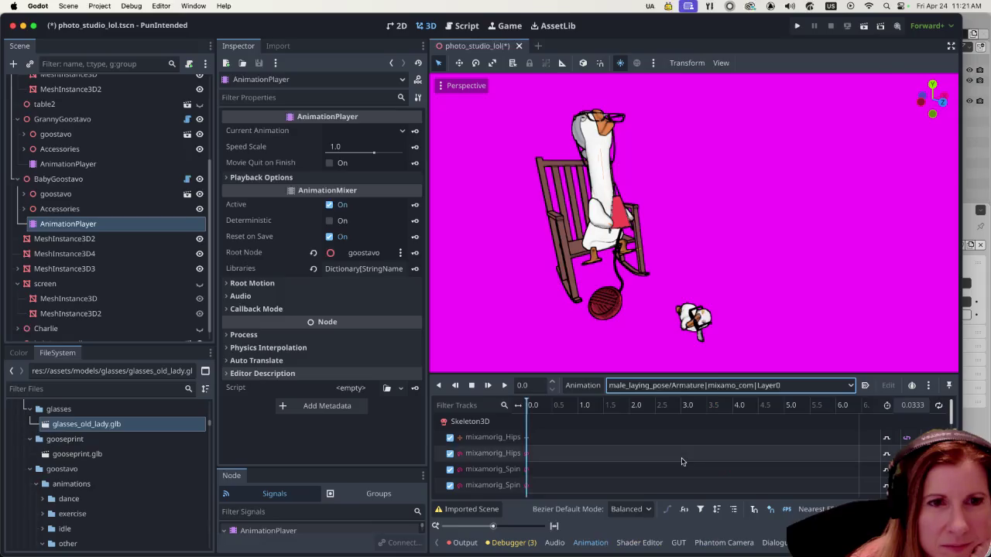
click(865, 386)
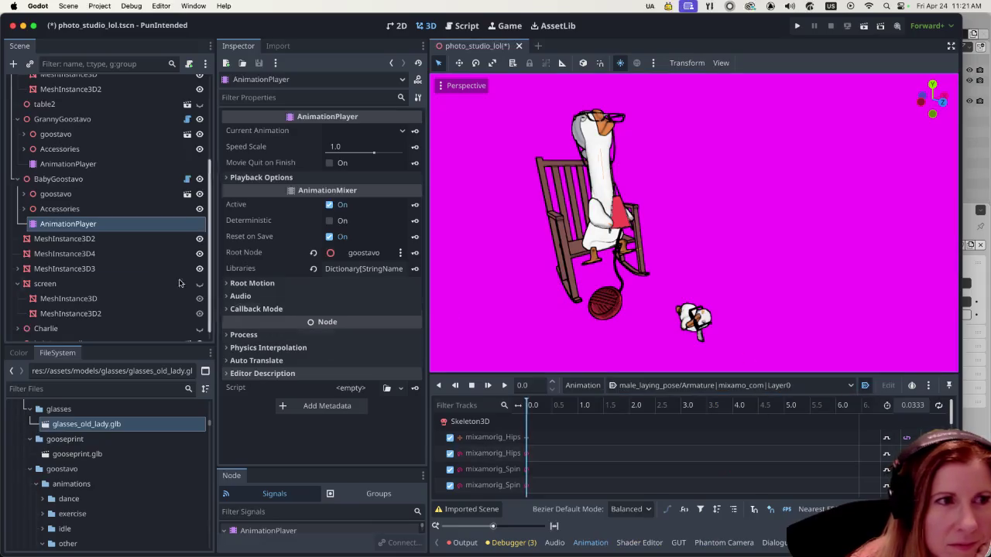
click(94, 183)
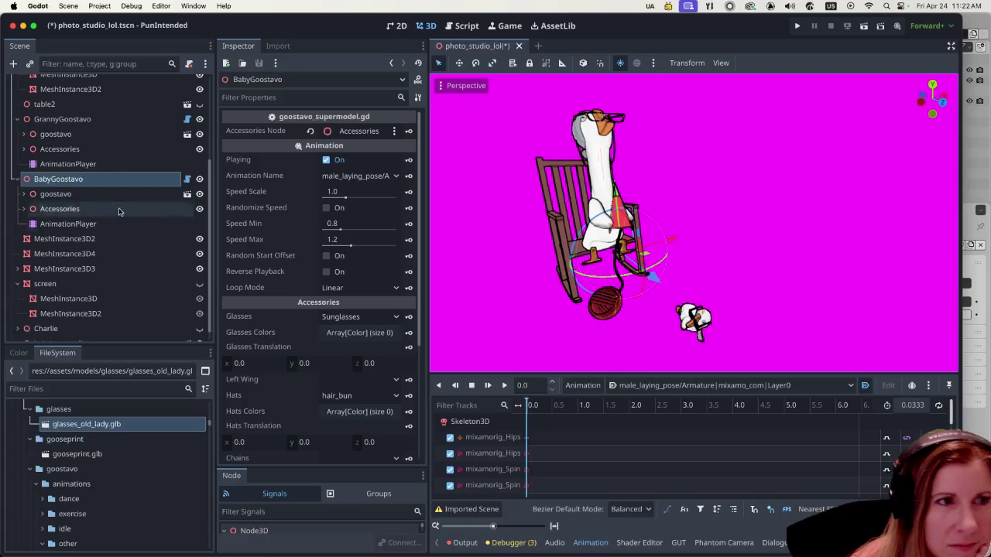
click(69, 194)
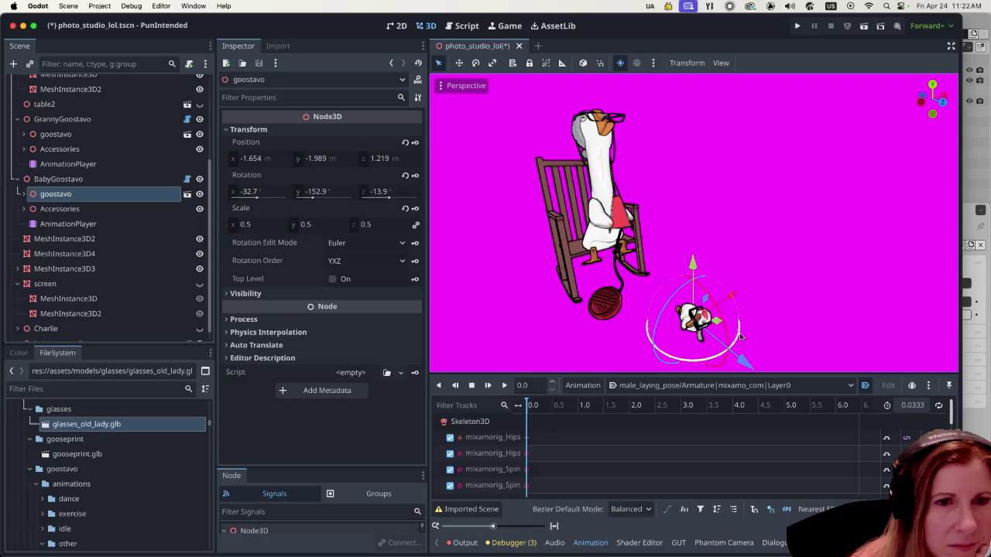
mouse_move(740, 339)
mouse_down()
mouse_move(716, 363)
mouse_move(706, 357)
mouse_move(727, 341)
mouse_up()
drag(729, 298, 767, 277)
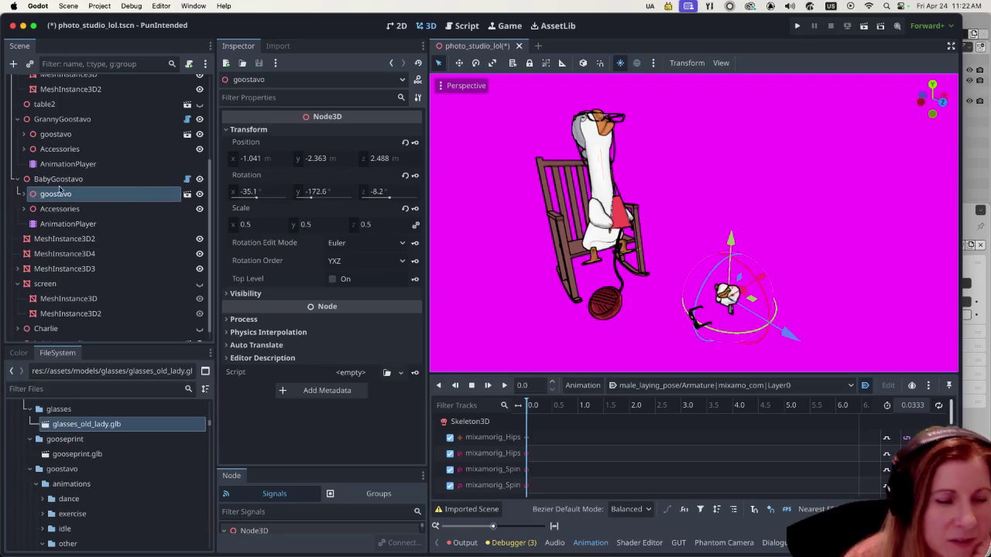
key(ctrl+z)
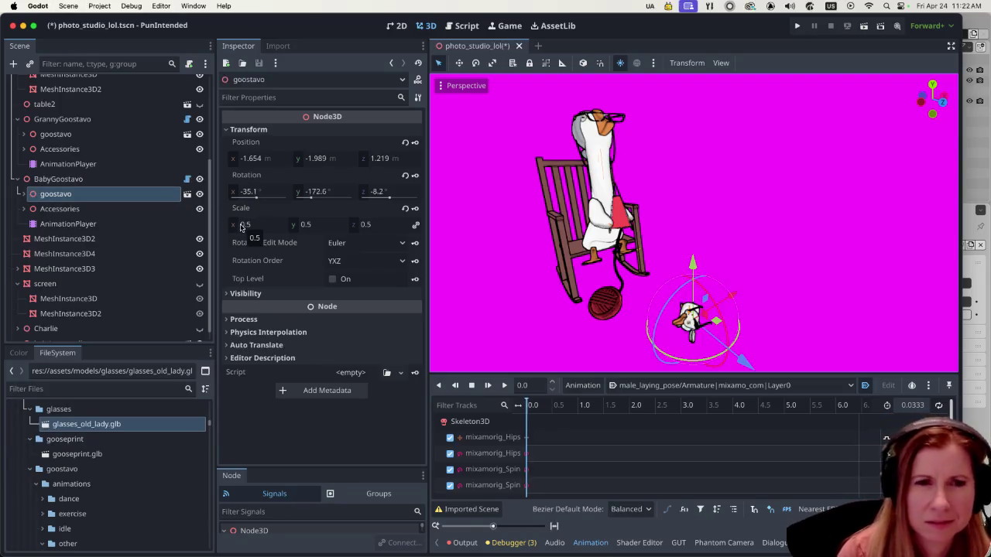
key(ctrl+z)
key(ctrl+z)
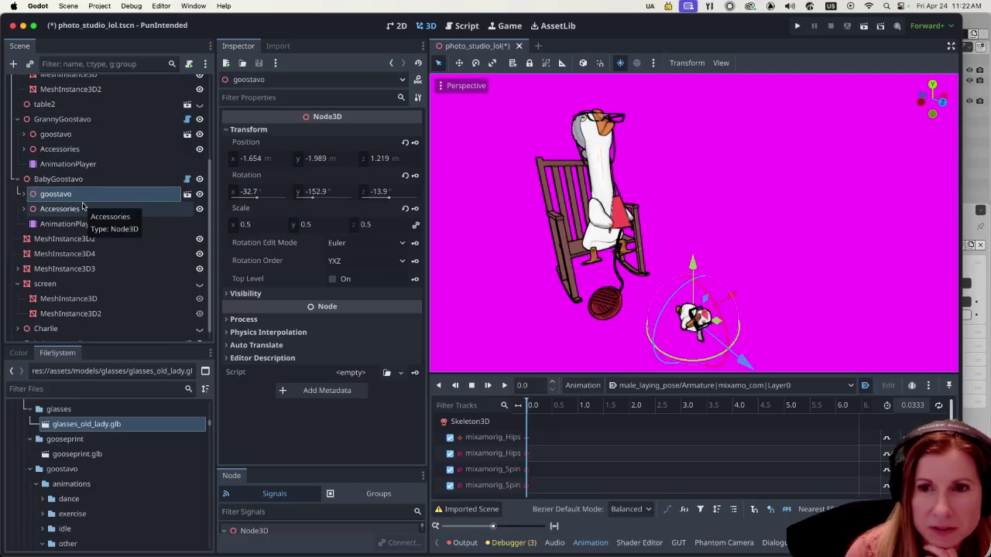
scroll(116, 198, up, 3)
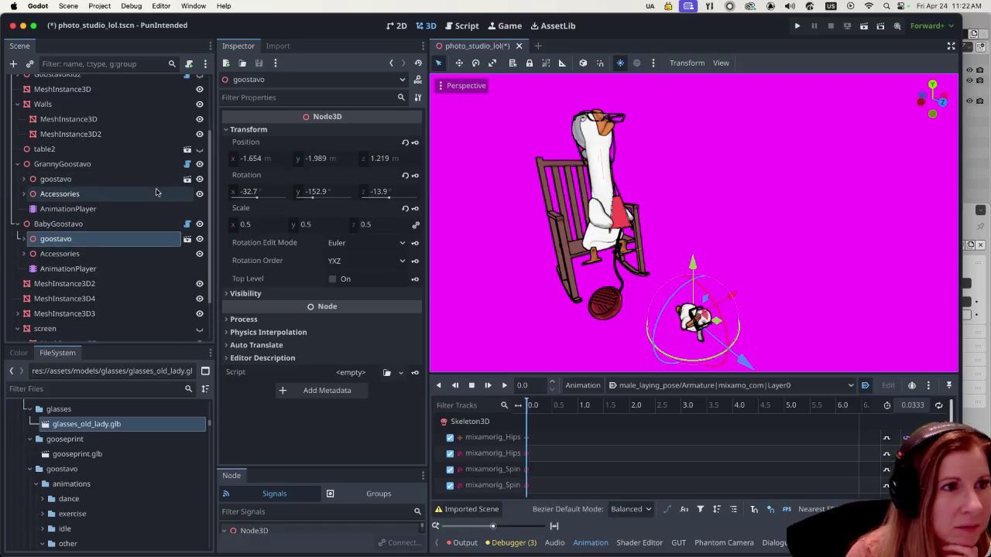
right_click(130, 165)
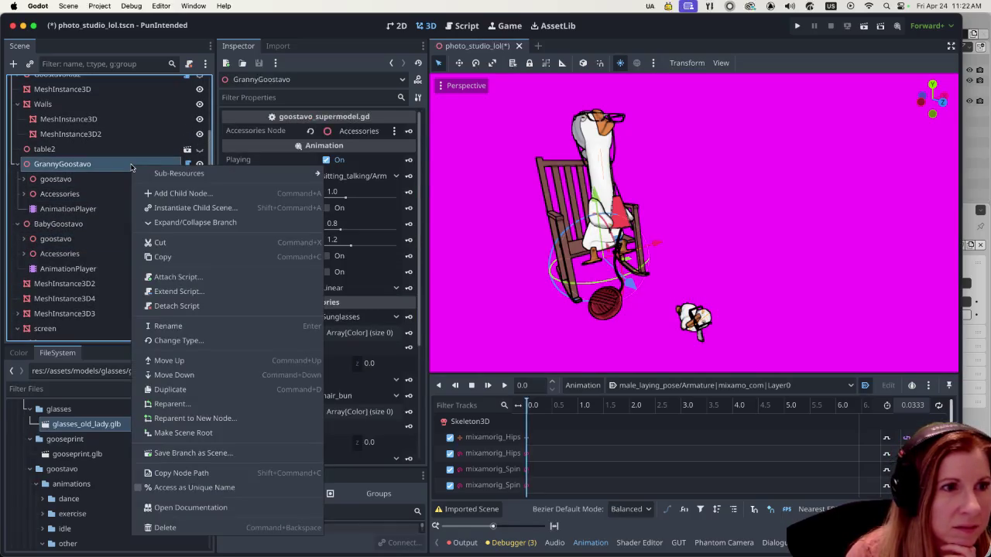
click(214, 307)
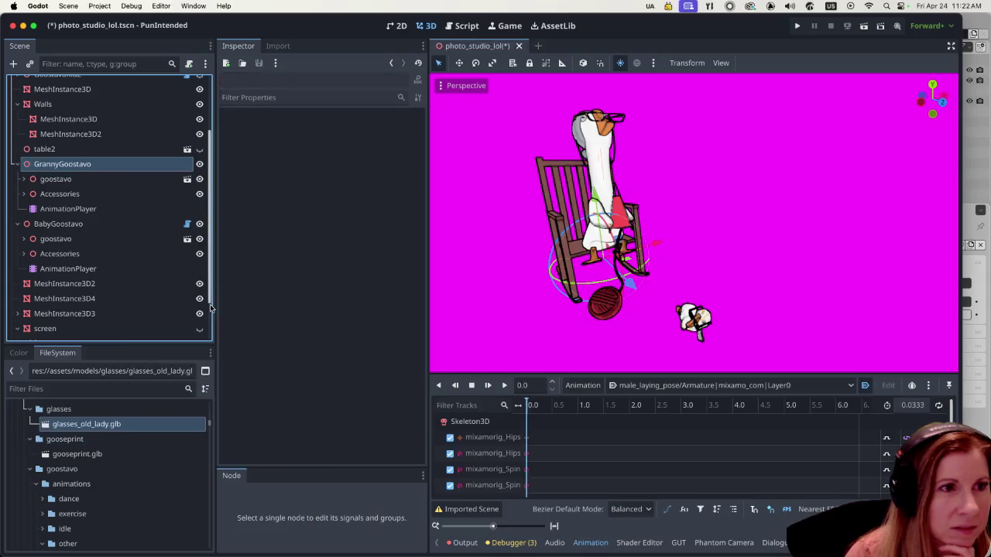
right_click(114, 225)
click(177, 328)
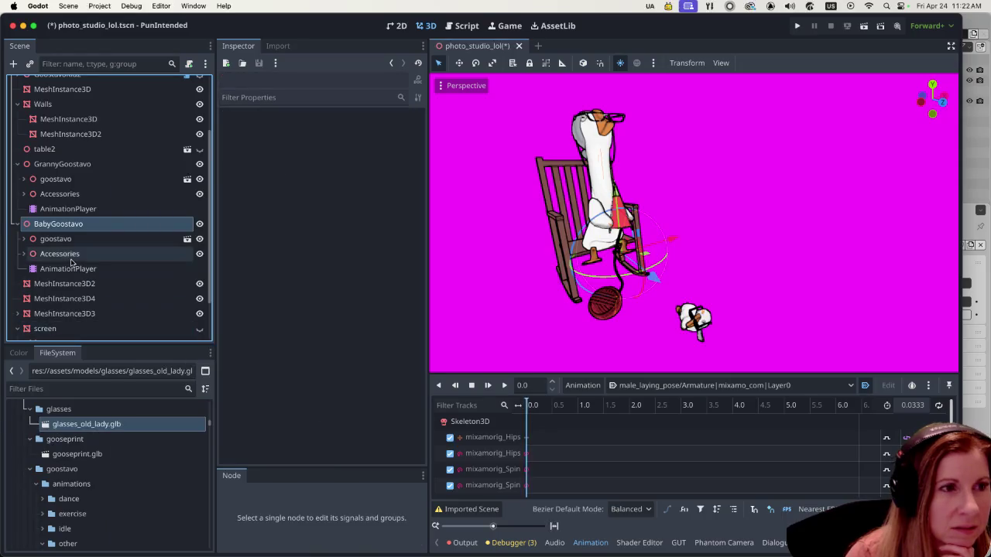
click(103, 199)
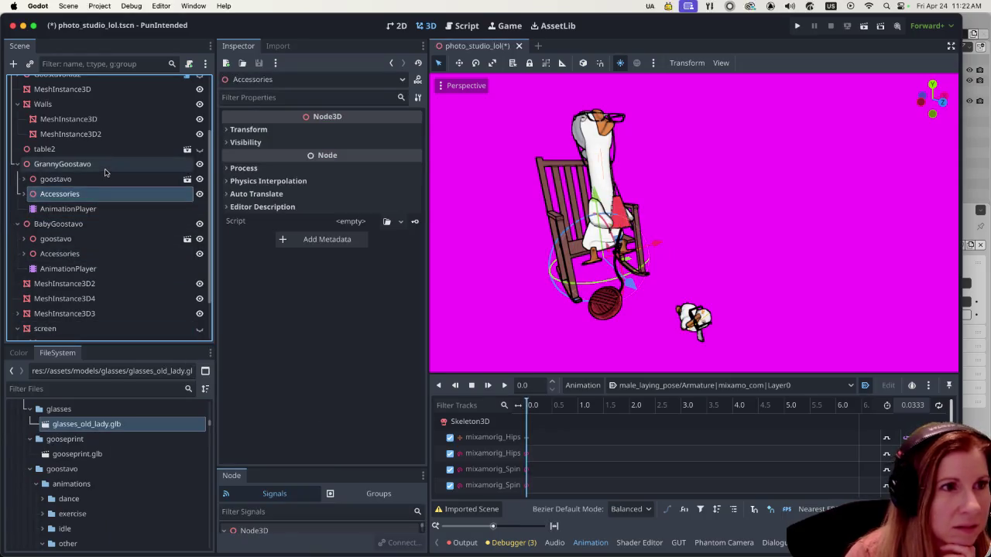
click(105, 167)
click(89, 268)
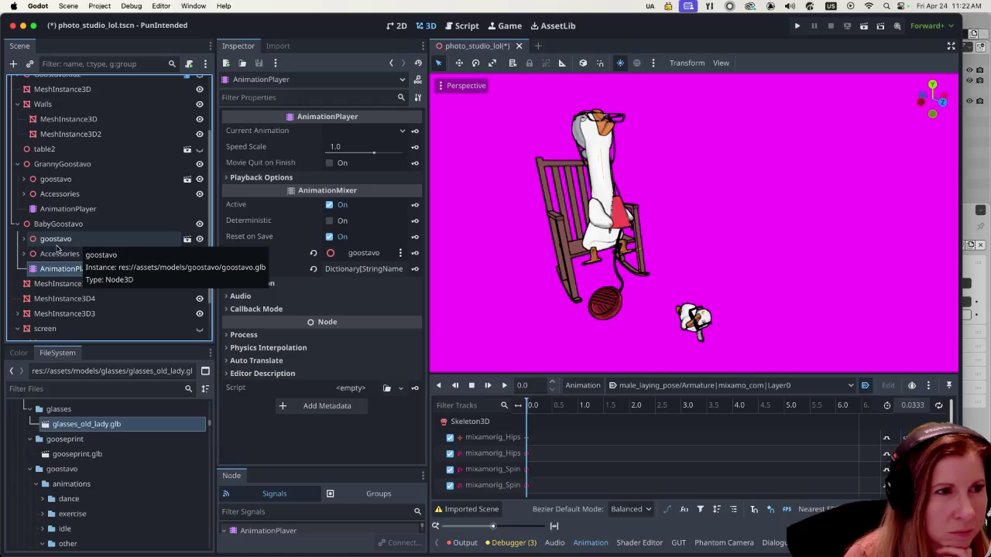
click(23, 254)
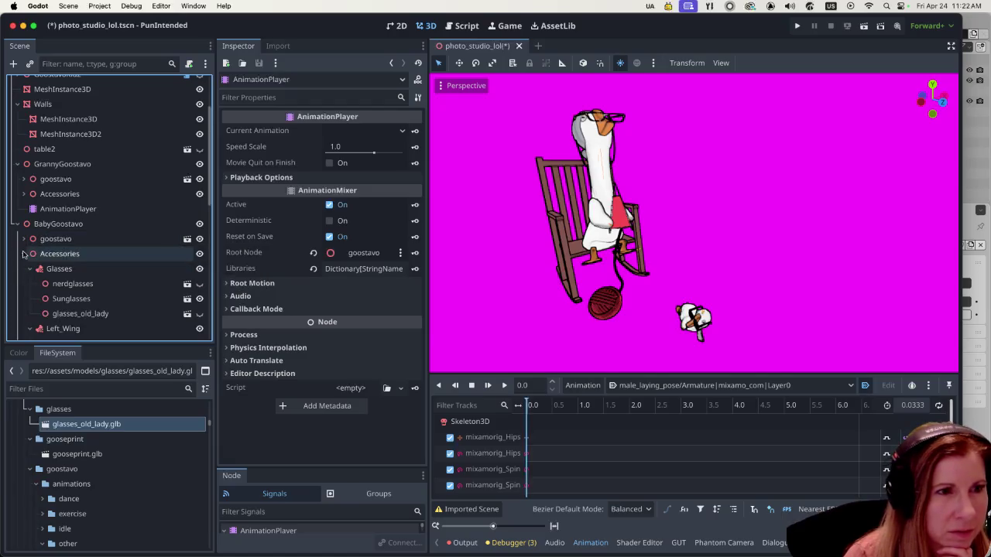
click(23, 254)
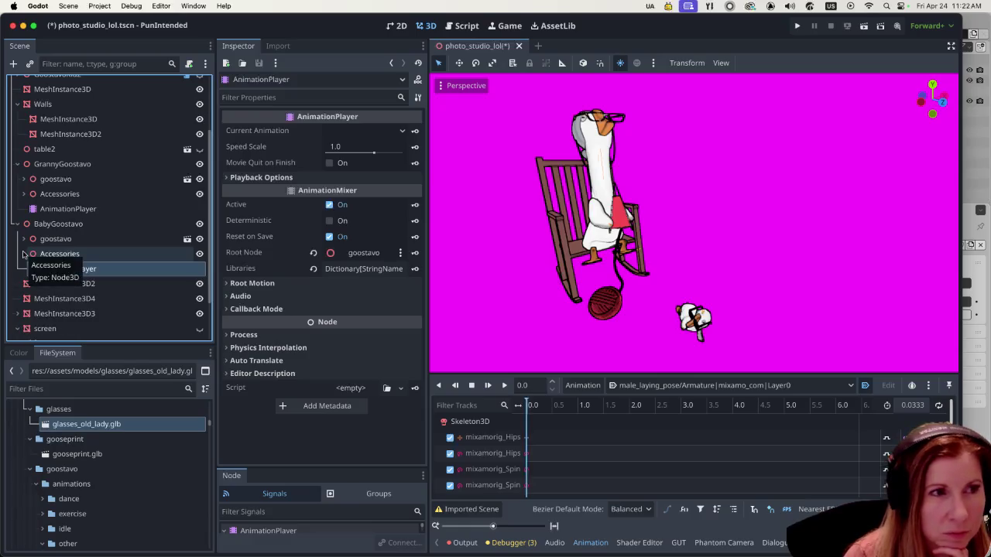
click(99, 226)
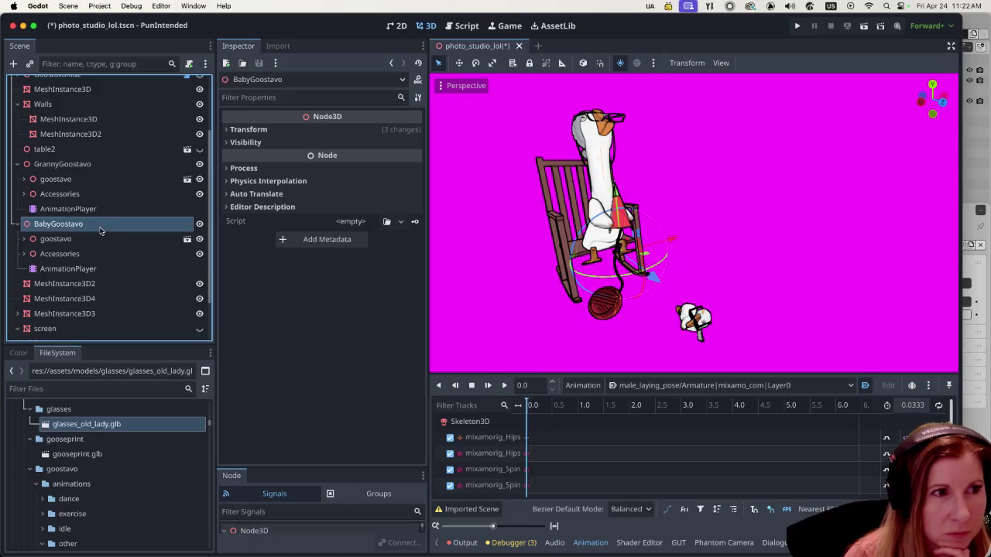
click(68, 269)
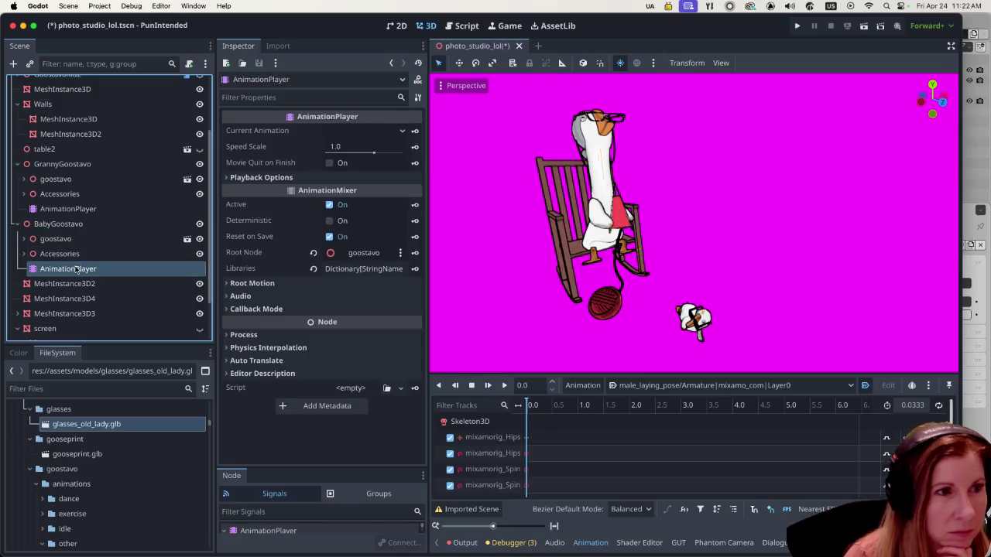
click(56, 238)
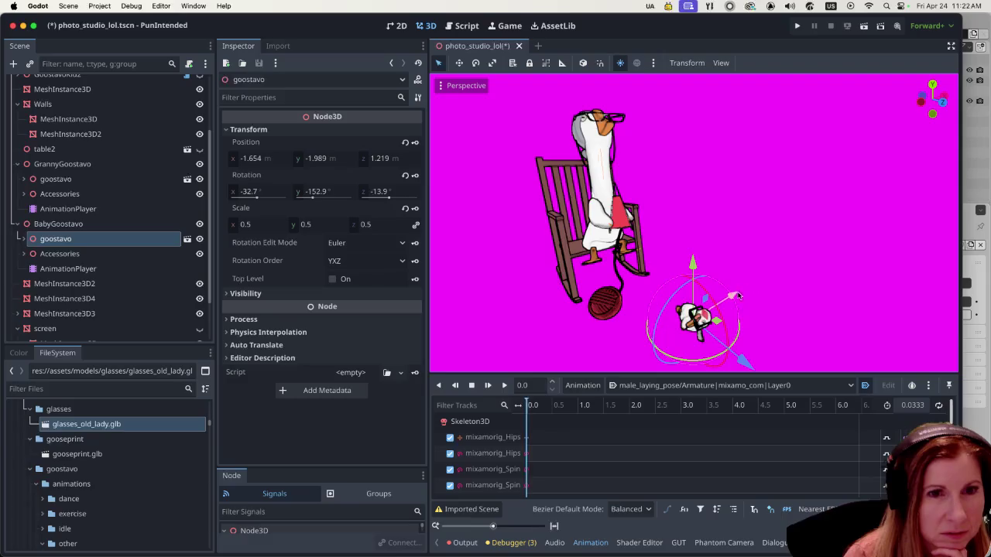
drag(737, 296, 743, 290)
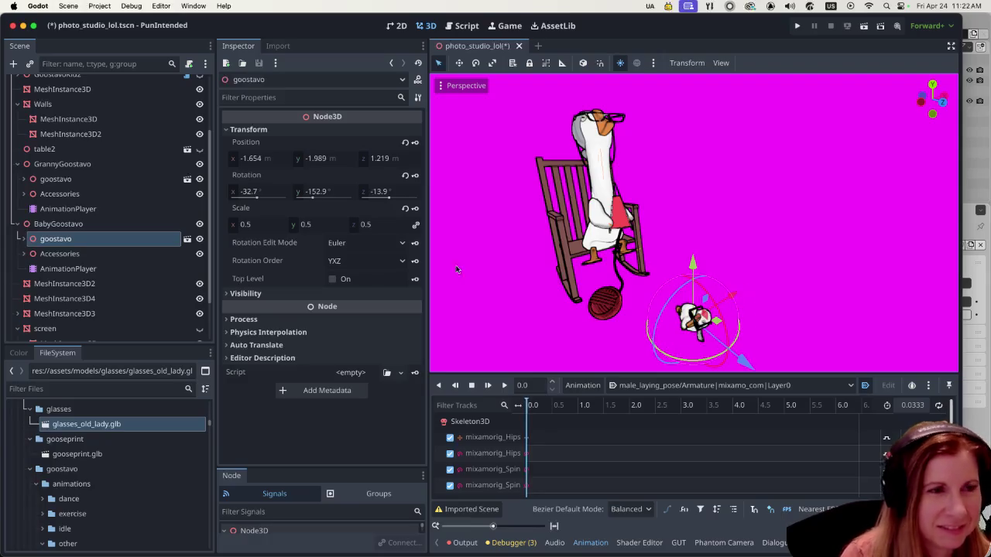
click(118, 224)
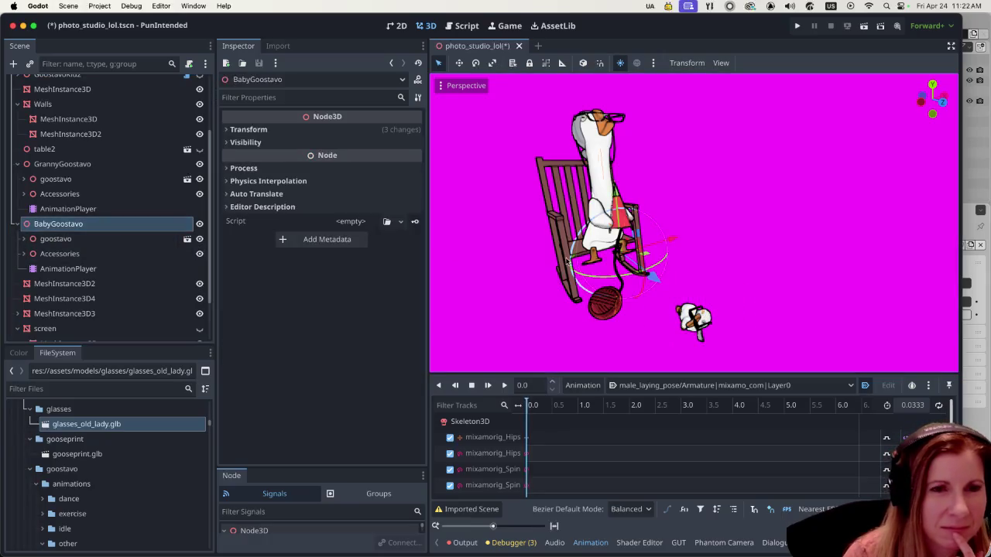
Step: Move the baby goose along the X axis toward the rocking chair and test-run the scene
mouse_move(670, 240)
mouse_down()
mouse_move(687, 237)
mouse_move(693, 249)
mouse_move(670, 266)
mouse_move(661, 252)
mouse_up()
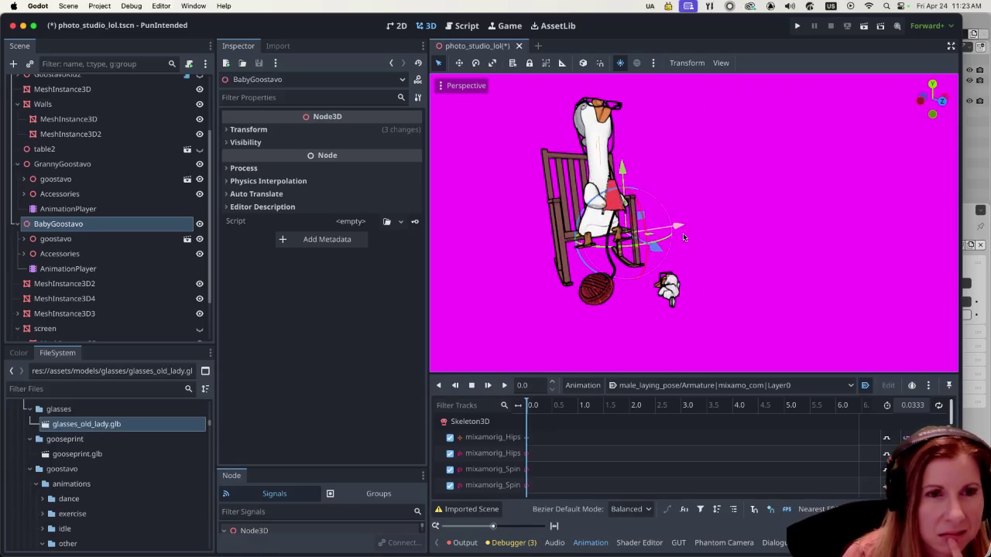
click(862, 29)
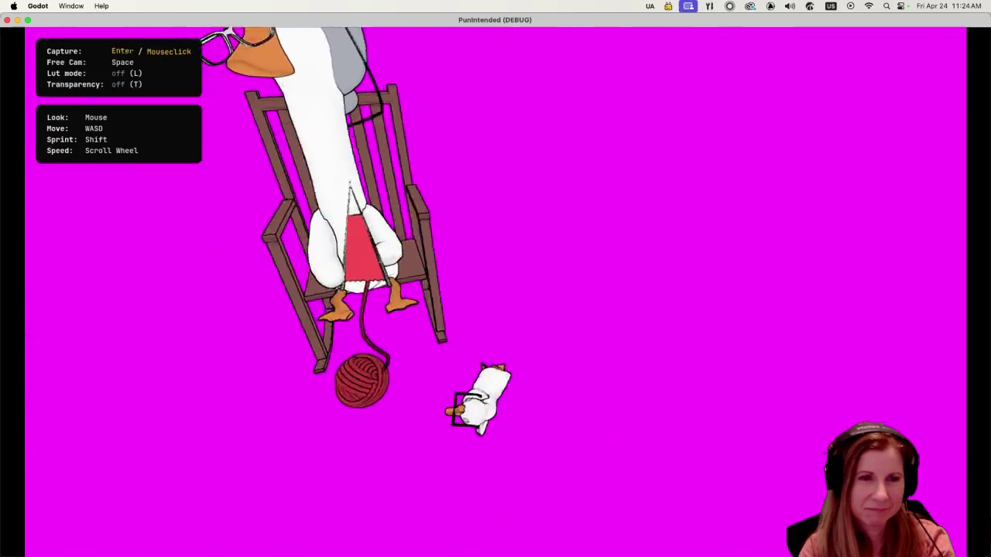
Step: Release the game camera's input capture and stop the running game
key(space)
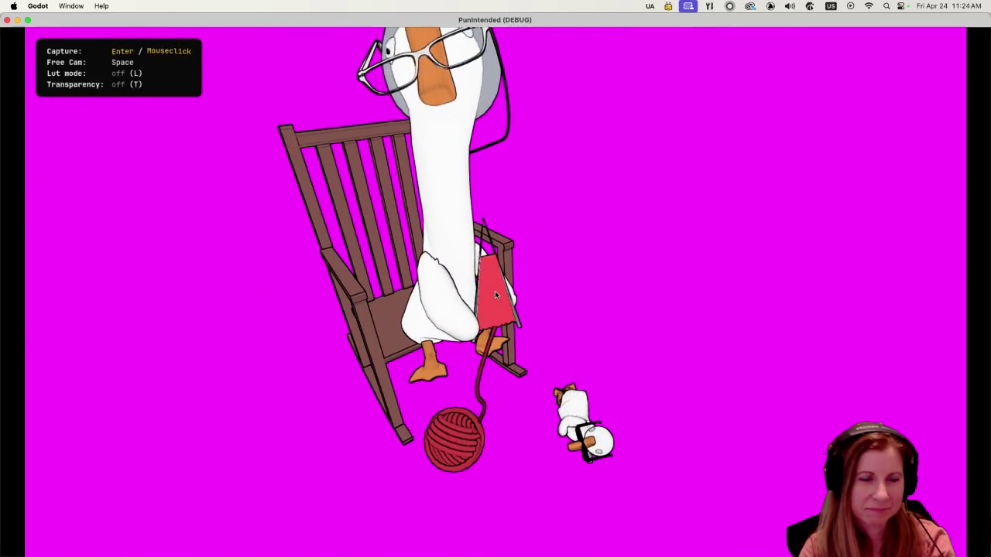
key(super+period)
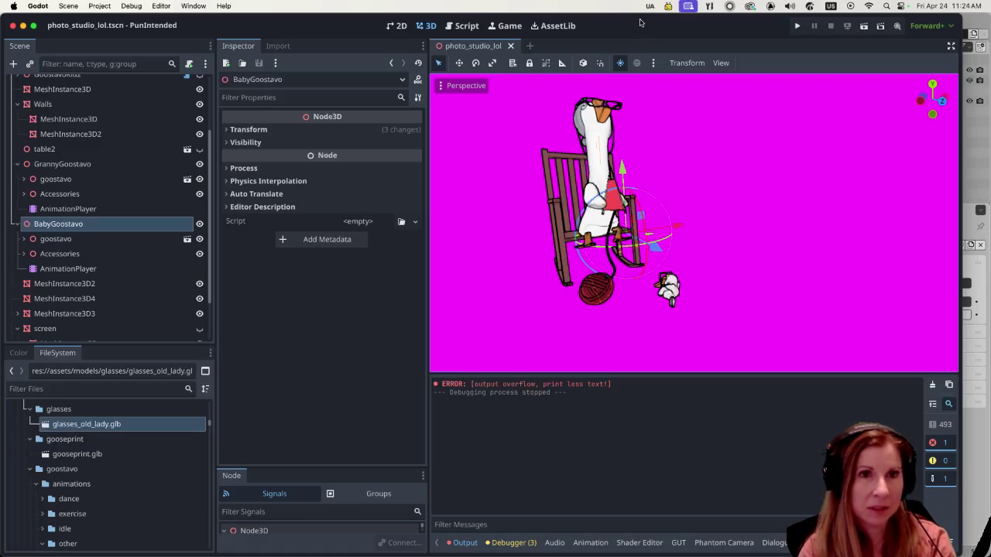
Step: Save the scene and select the room's MeshInstance3D floor mesh
key(super+s)
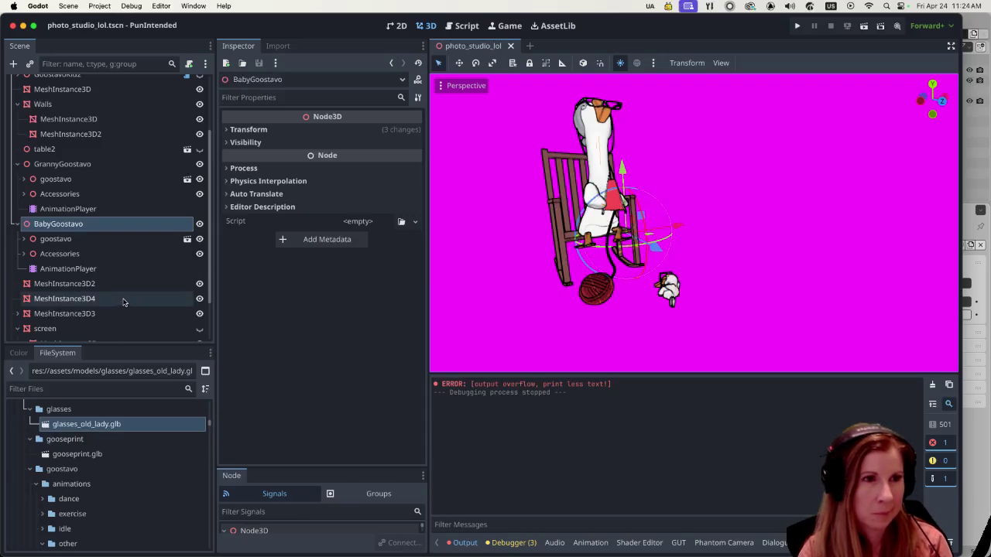
scroll(128, 296, up, 5)
scroll(124, 293, down, 5)
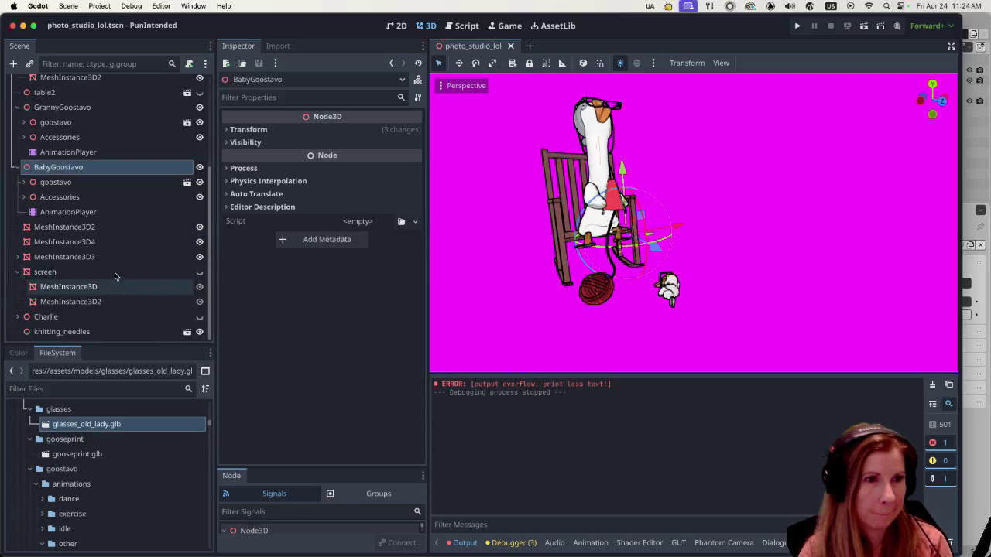
scroll(106, 278, up, 5)
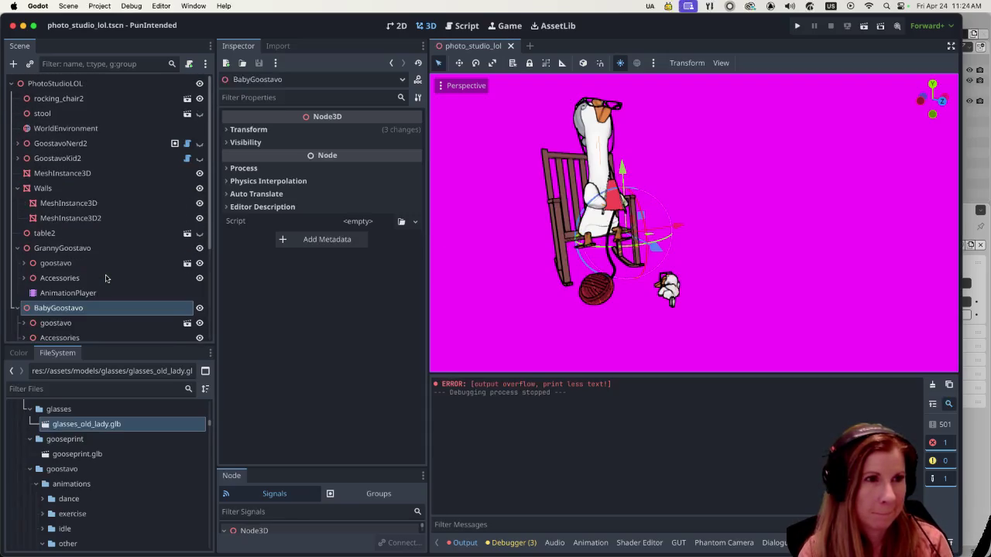
click(682, 295)
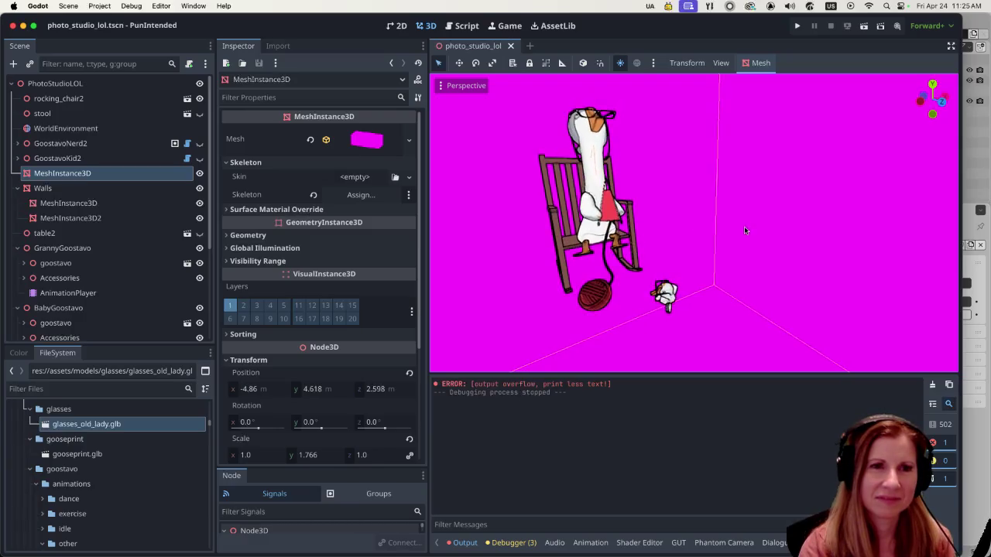
mouse_move(744, 226)
mouse_down()
mouse_move(739, 251)
mouse_move(800, 221)
mouse_move(929, 216)
mouse_move(758, 229)
mouse_up()
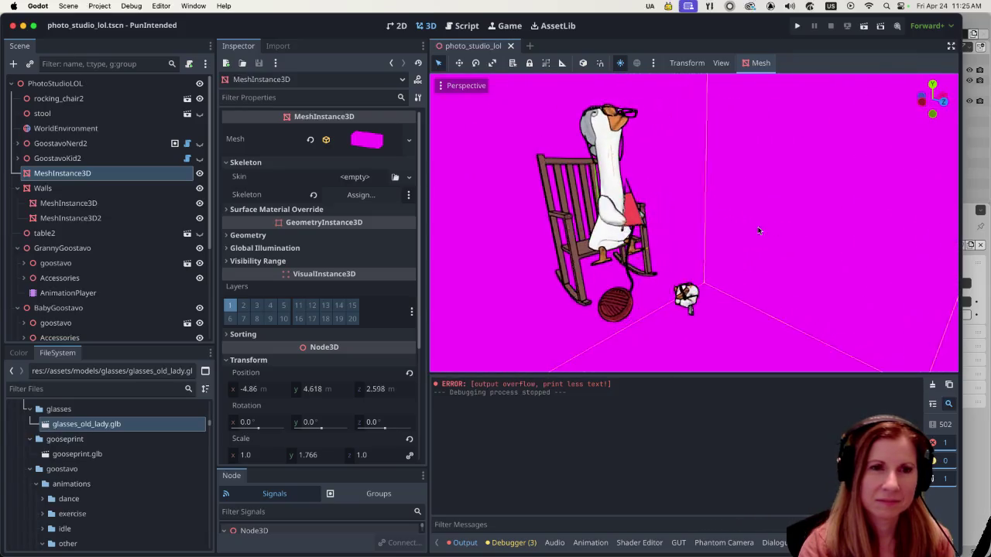
mouse_move(686, 186)
mouse_down()
mouse_move(700, 170)
mouse_move(767, 196)
mouse_move(803, 290)
mouse_move(767, 267)
mouse_move(780, 277)
mouse_up()
scroll(683, 291, up, 6)
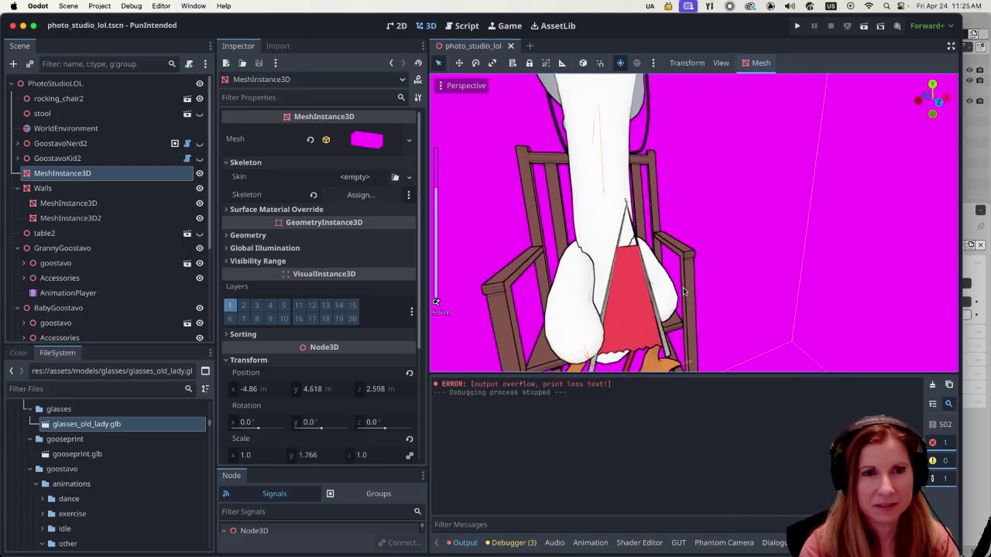
scroll(681, 291, down, 3)
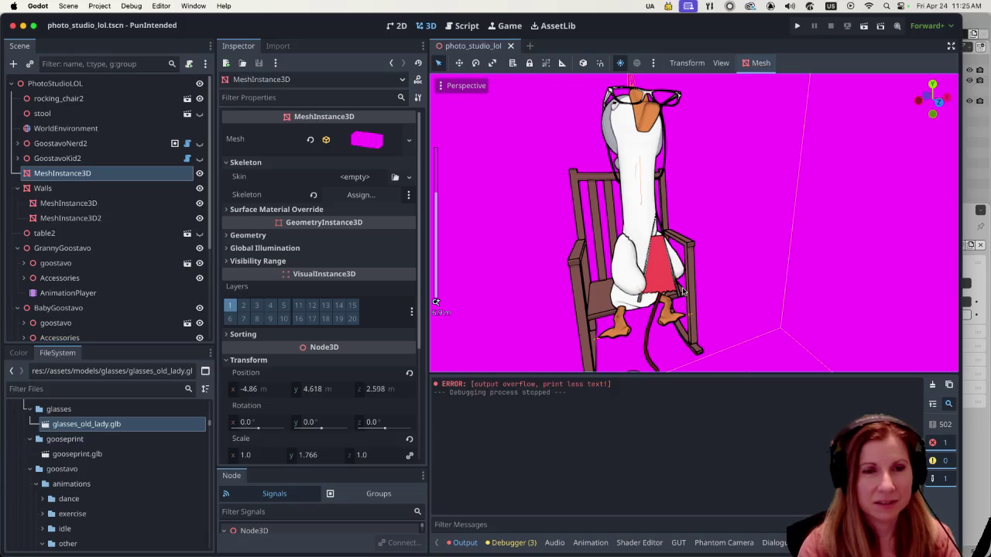
scroll(666, 291, down, 2)
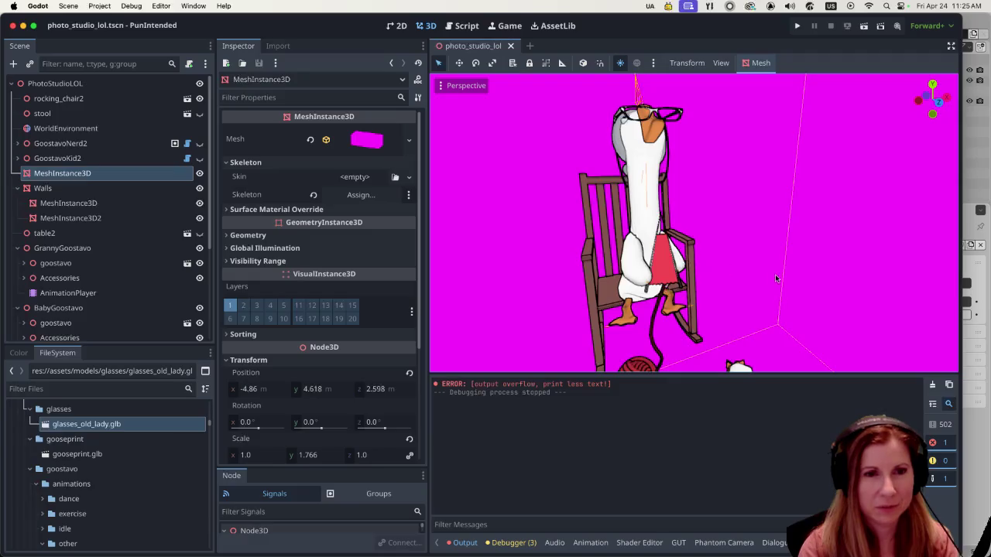
scroll(754, 241, down, 3)
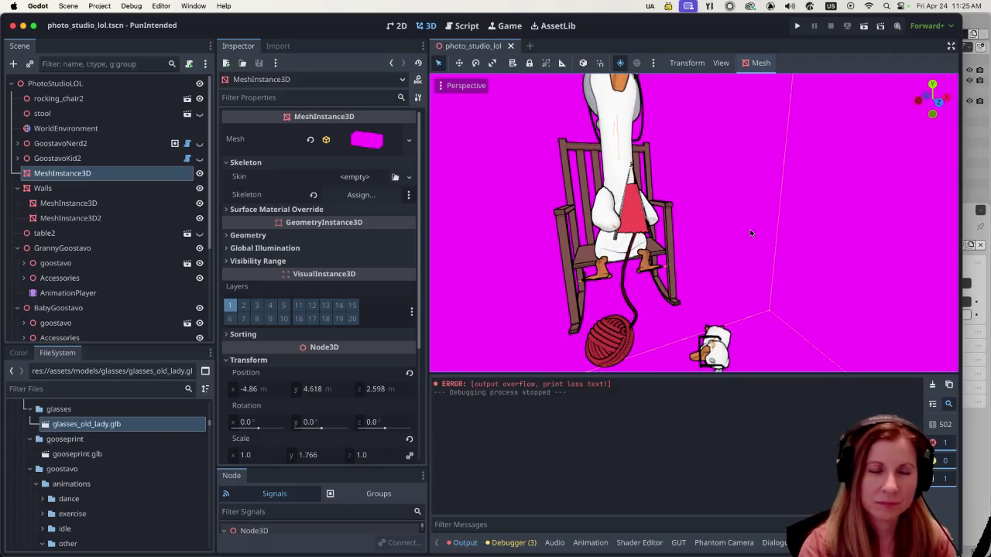
scroll(735, 236, down, 3)
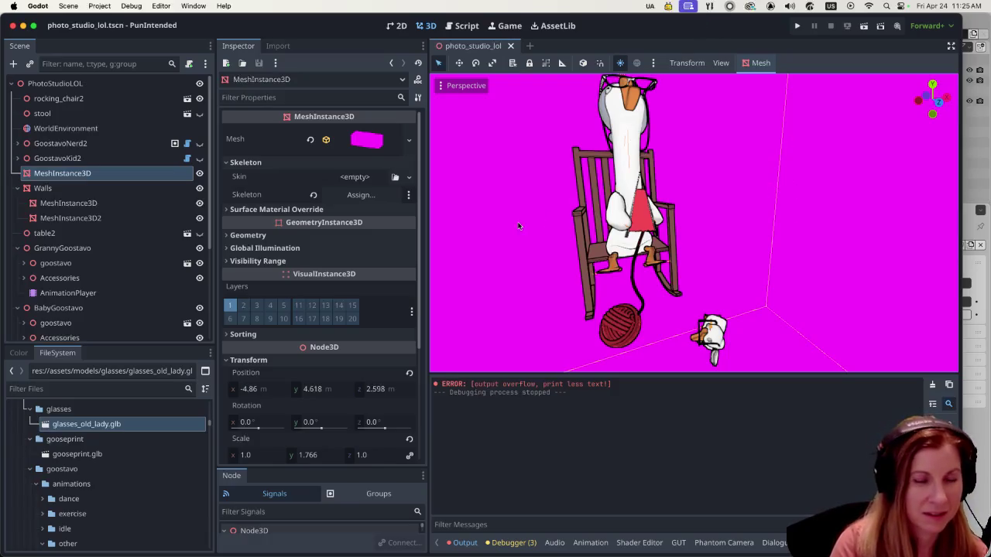
Step: Save photo_studio_lol, then move the streaming dashboard window off this screen
key(super+s)
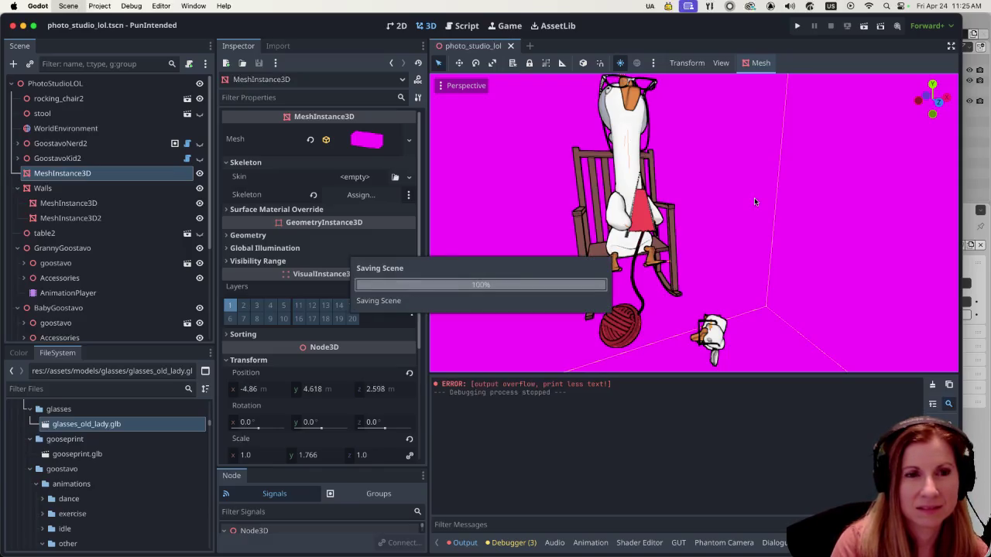
scroll(751, 194, down, 4)
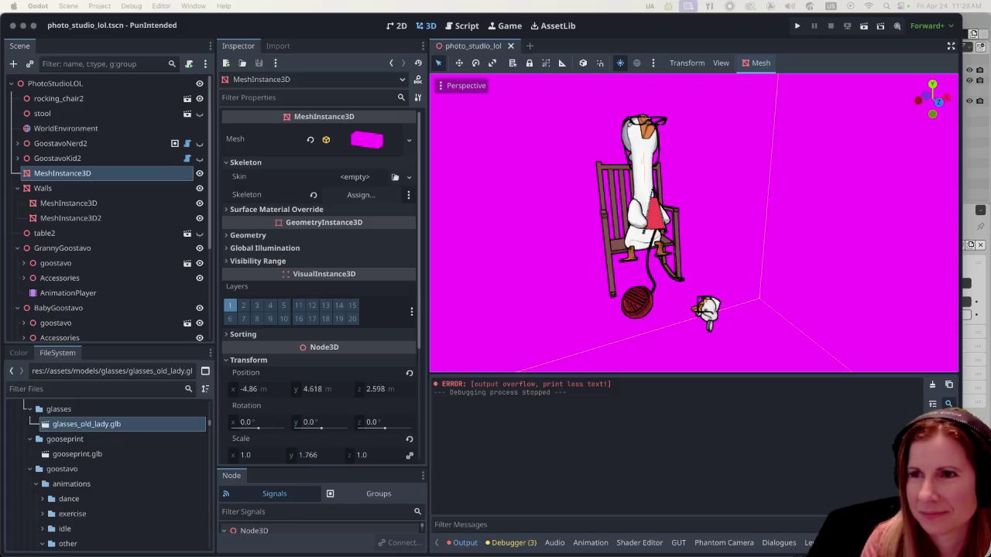
key(super+Tab)
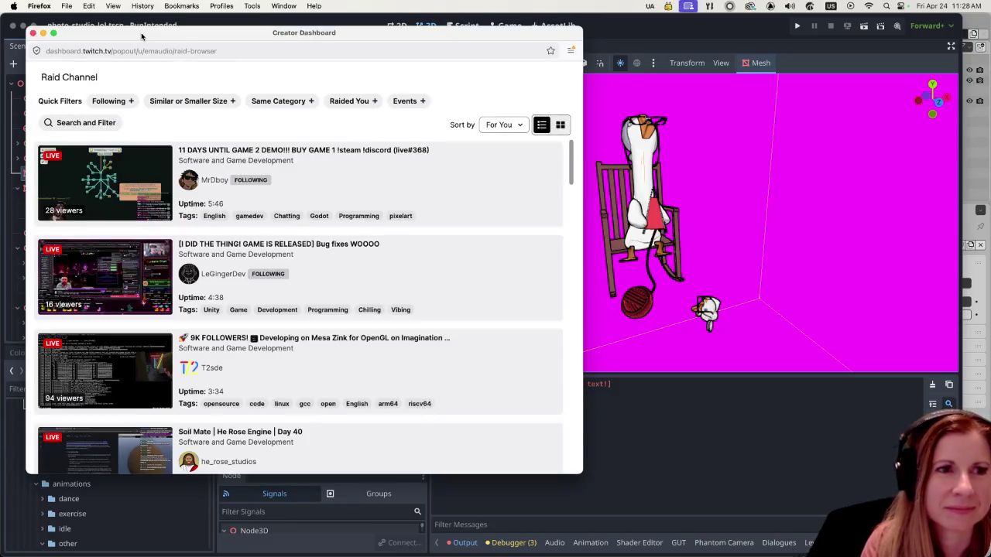
mouse_move(142, 35)
mouse_down()
mouse_move(537, 74)
mouse_move(989, 74)
mouse_up()
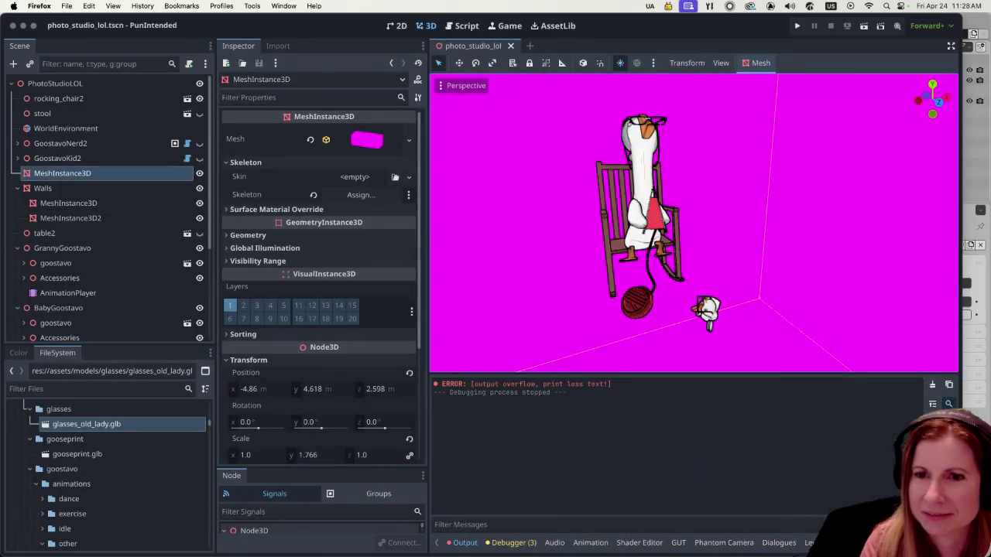